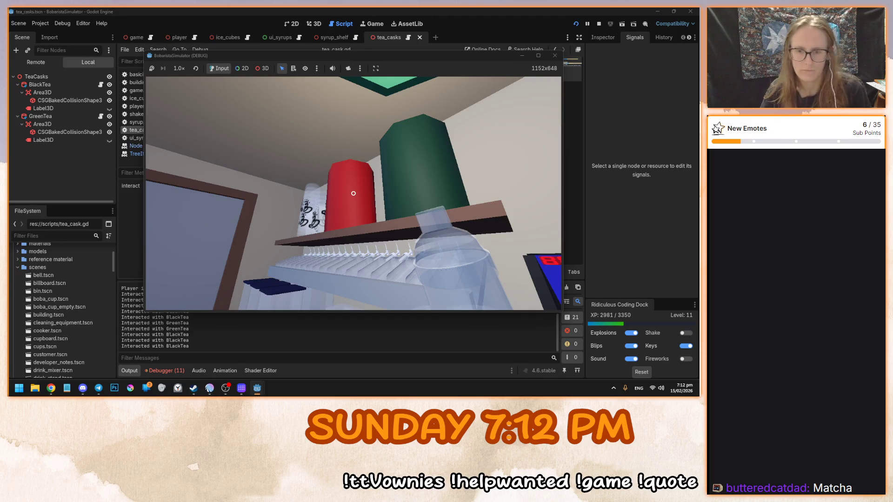
# Try the syrup shelf in the running game, close the SYRUPS panel, and stop the game
pyautogui.moveTo(353, 193)
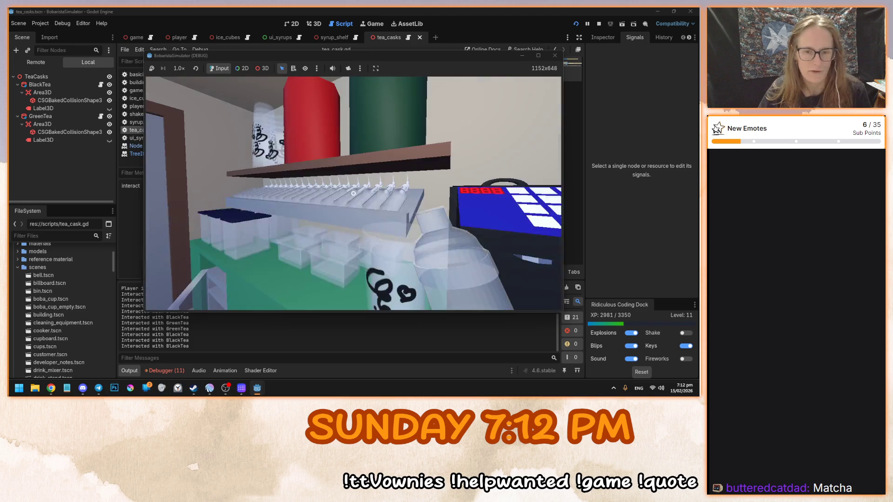
pyautogui.click(353, 193)
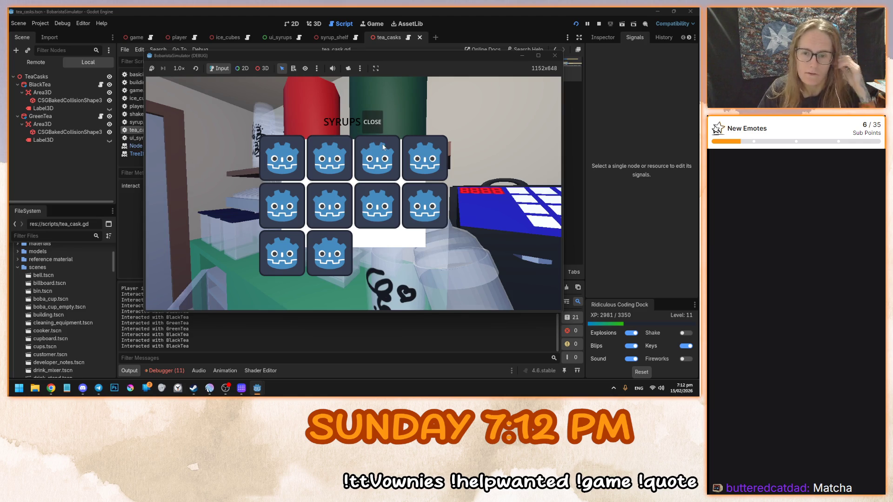
pyautogui.click(371, 121)
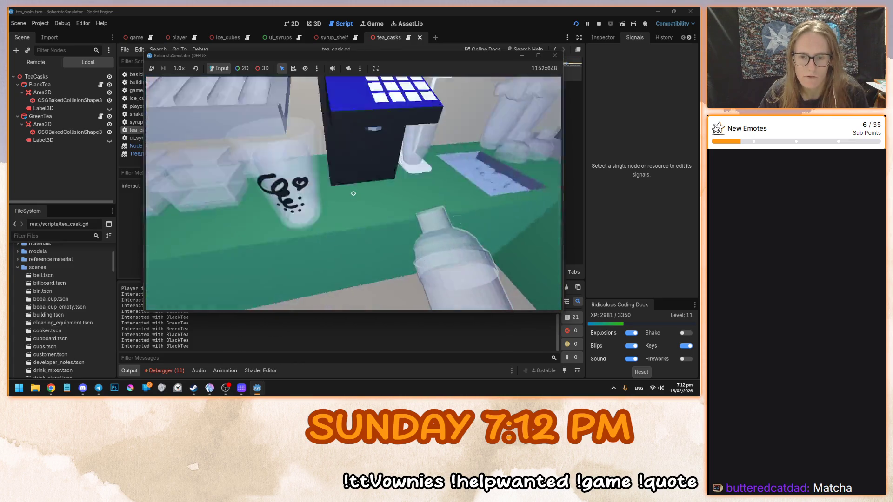
pyautogui.press('F8')
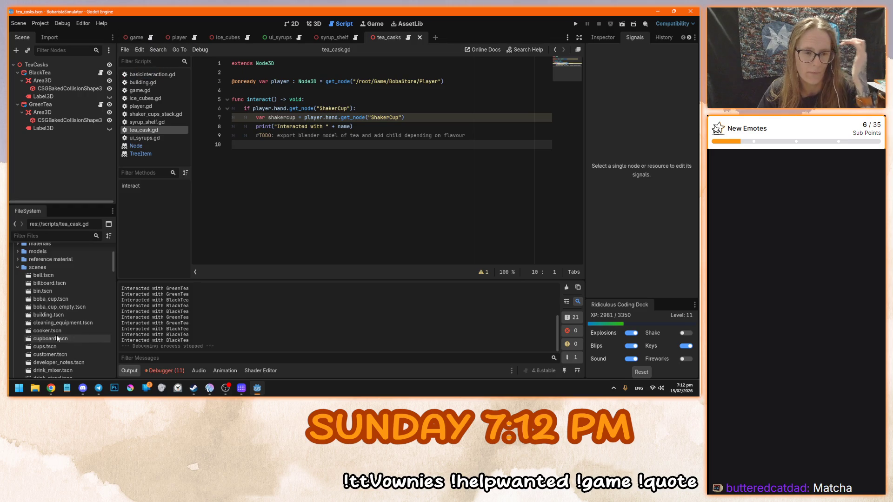
# Open bell.tscn and show its AudioStreamPlayer3D node's properties in the Inspector
pyautogui.click(54, 276)
pyautogui.doubleClick(54, 278)
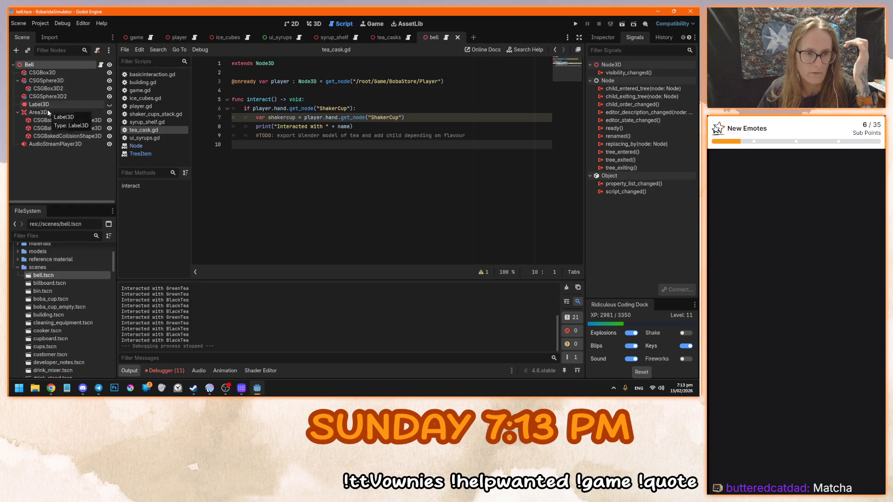
pyautogui.click(50, 145)
pyautogui.click(599, 37)
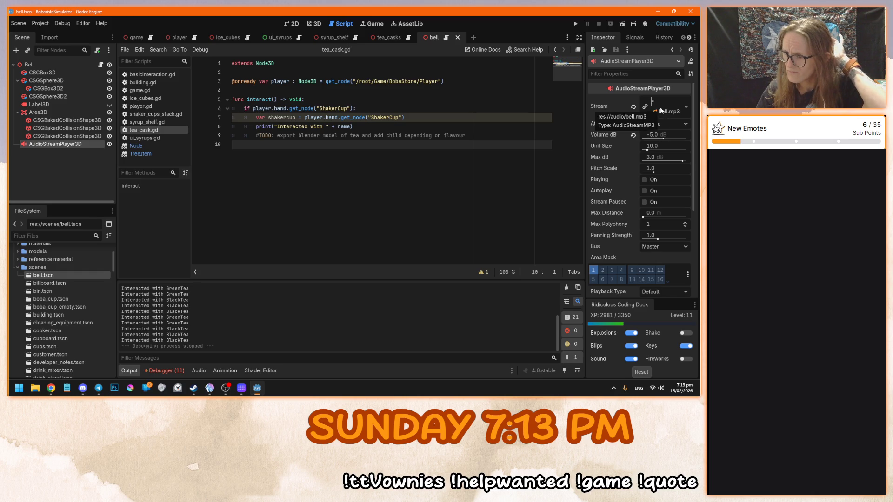
pyautogui.moveTo(607, 157)
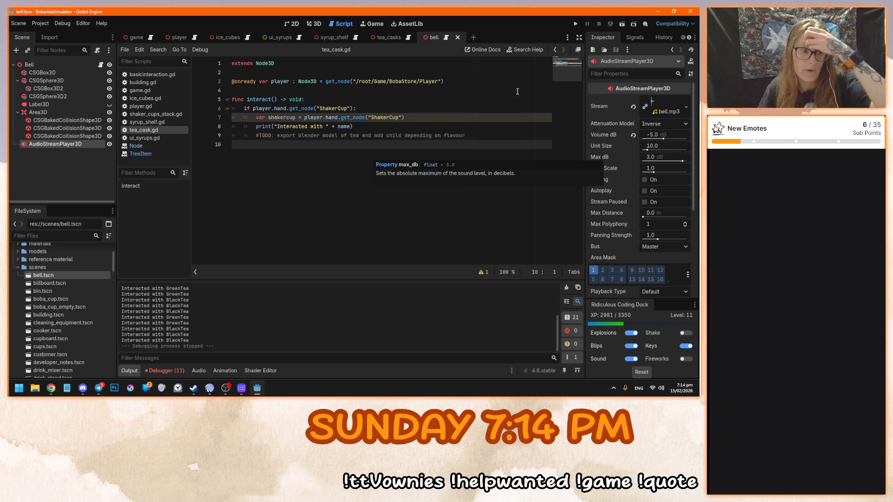
# Place the caret after the TODO comment, then switch to the Tattoos Google Sheet in Chrome
pyautogui.click(501, 134)
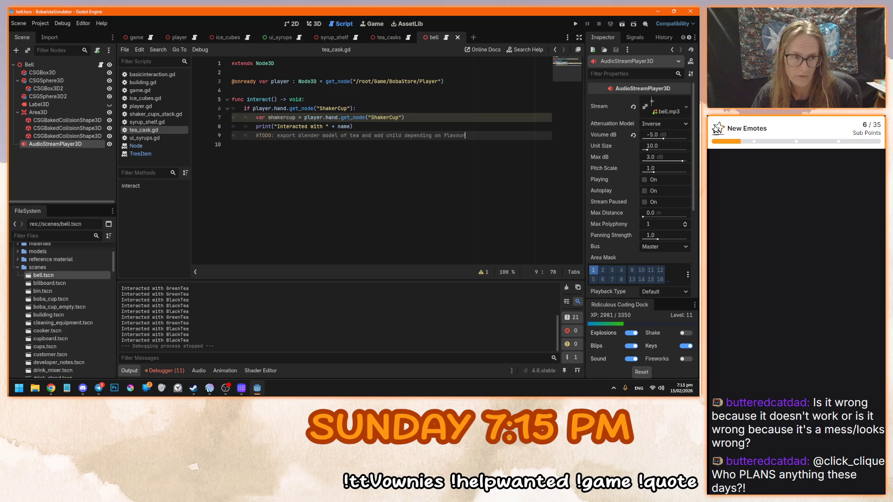
pyautogui.hotkey('alt', 'Tab')
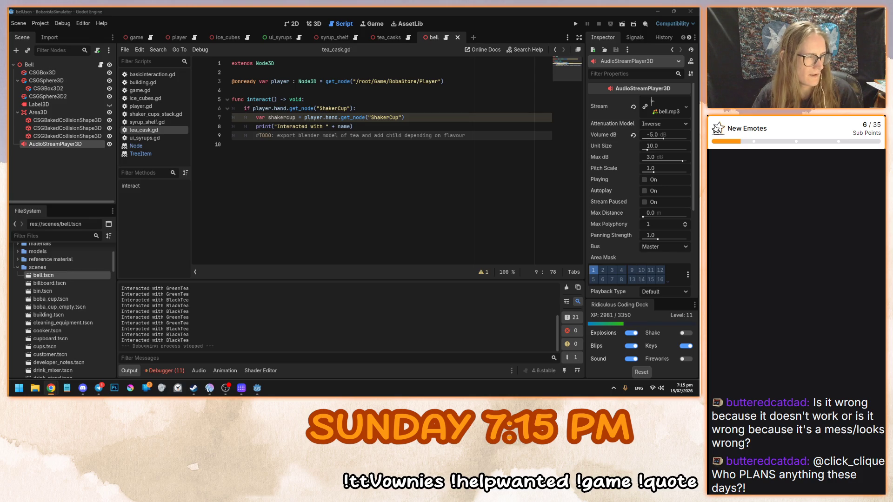
pyautogui.hotkey('alt', 'Tab')
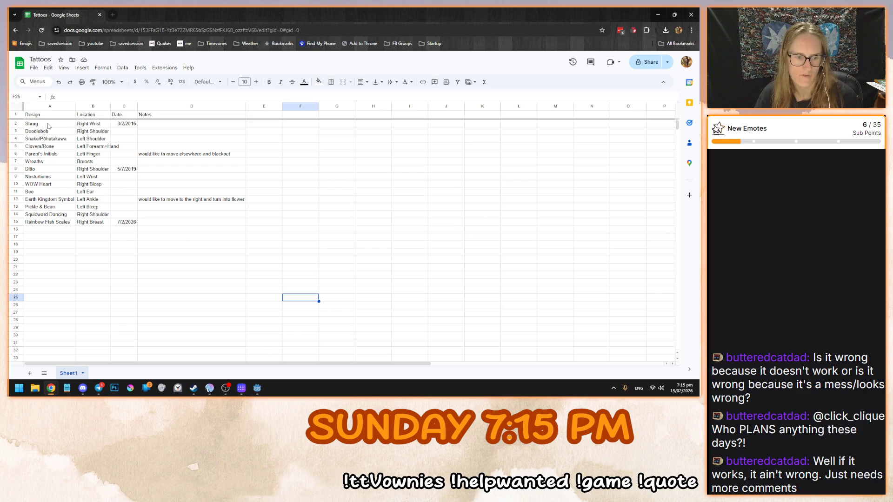
# Review the dates in column C, stepping through each cell down to C14
pyautogui.moveTo(130, 132); pyautogui.dragTo(131, 220)
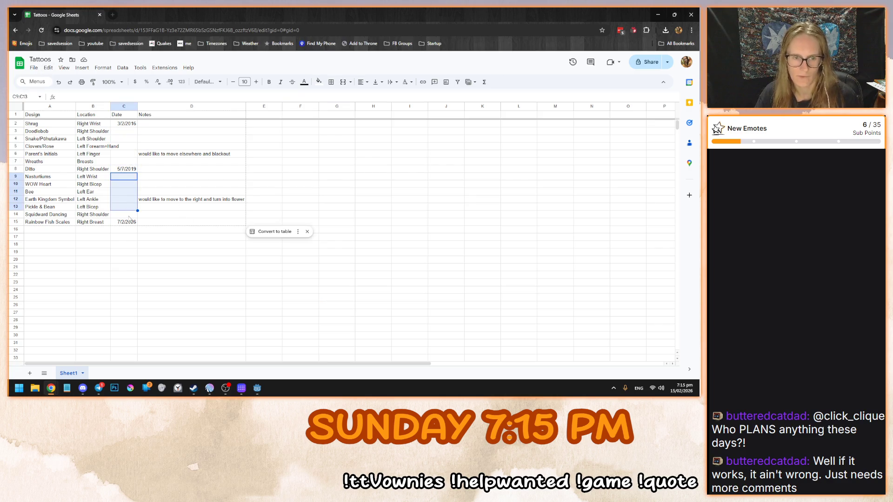
pyautogui.moveTo(130, 132); pyautogui.dragTo(126, 221)
pyautogui.click(125, 217)
pyautogui.click(130, 132)
pyautogui.click(130, 139)
pyautogui.click(131, 147)
pyautogui.click(131, 154)
pyautogui.click(129, 162)
pyautogui.click(129, 169)
pyautogui.click(129, 176)
pyautogui.click(129, 184)
pyautogui.click(128, 192)
pyautogui.click(126, 199)
pyautogui.click(126, 207)
pyautogui.click(125, 214)
pyautogui.click(125, 222)
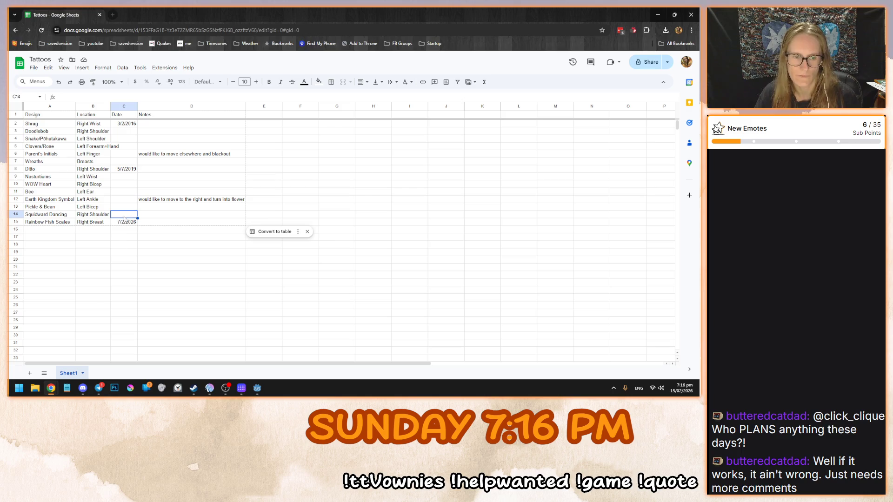
pyautogui.click(186, 282)
pyautogui.click(308, 315)
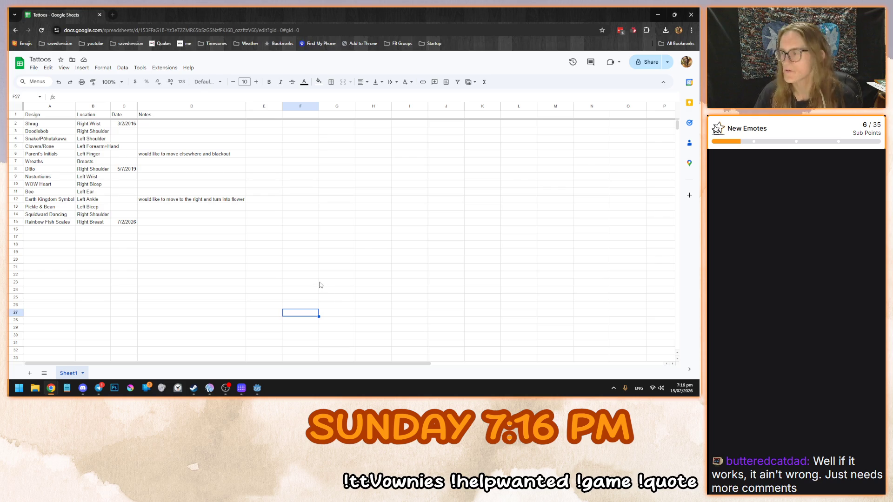
# Select the designs in A2:A15, then clear the selection
pyautogui.click(64, 124)
pyautogui.keyDown('shift'); pyautogui.click(67, 223); pyautogui.keyUp('shift')
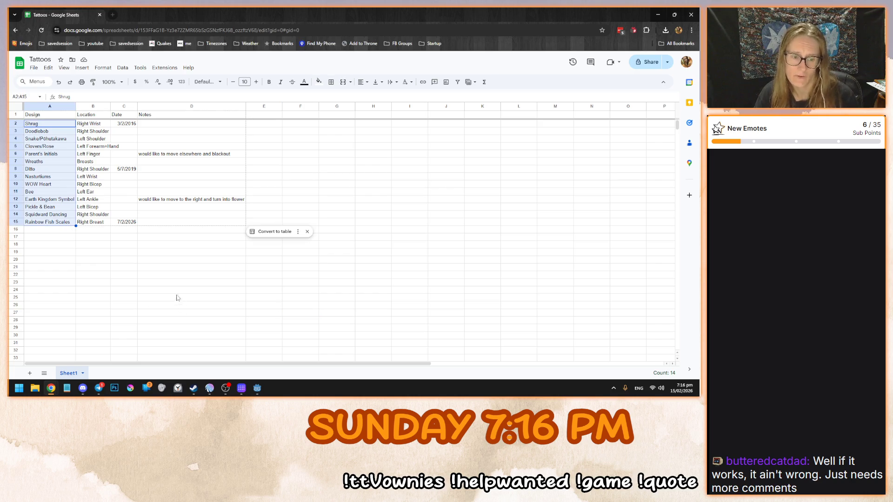
pyautogui.click(218, 296)
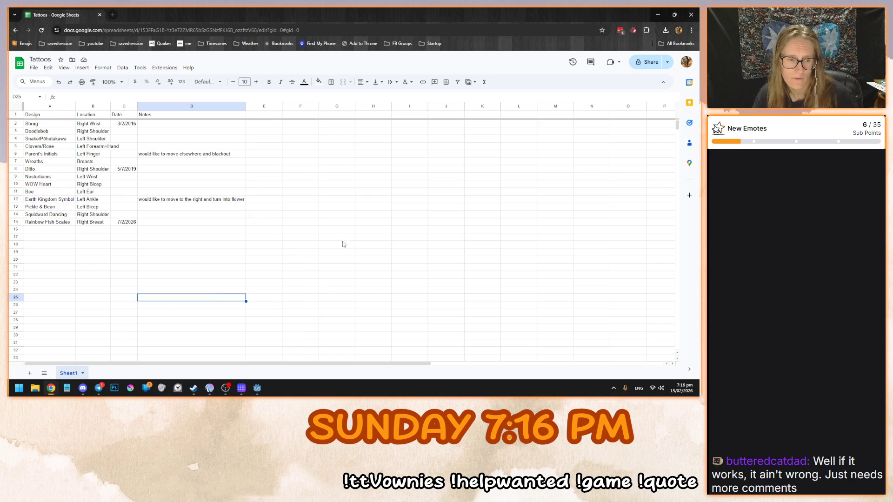
pyautogui.click(163, 261)
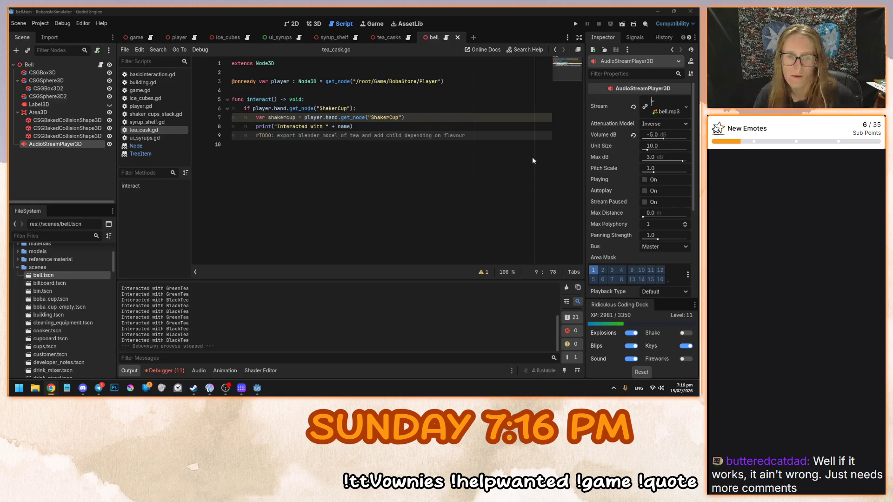
# Back in Godot, review lines 8, 7 and 3 of tea_cask.gd and save with Ctrl+S
pyautogui.click(657, 14)
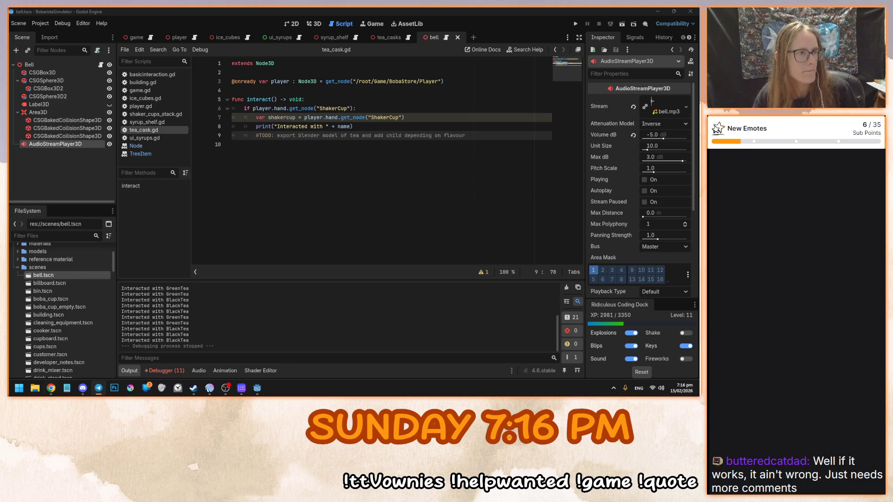
pyautogui.click(283, 161)
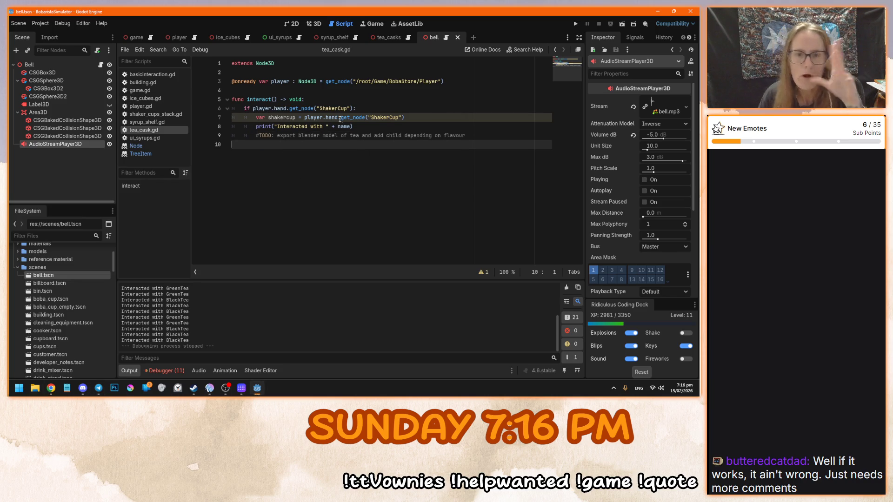
pyautogui.click(393, 125)
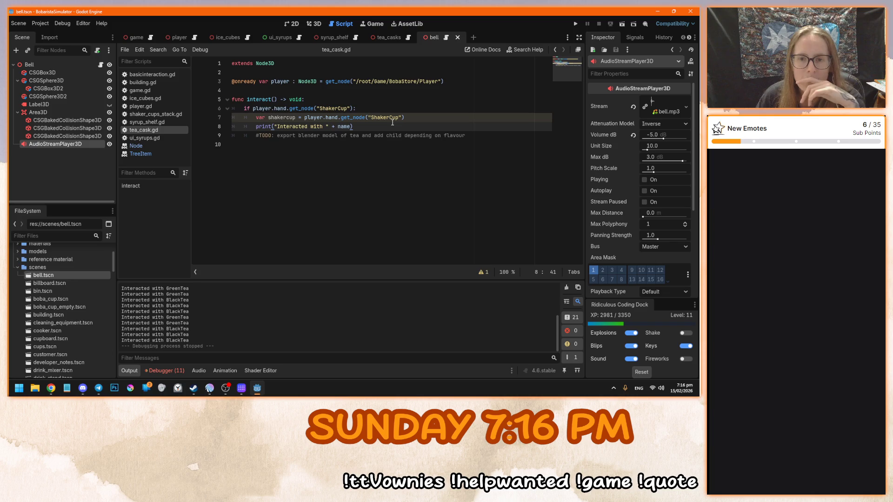
pyautogui.click(424, 118)
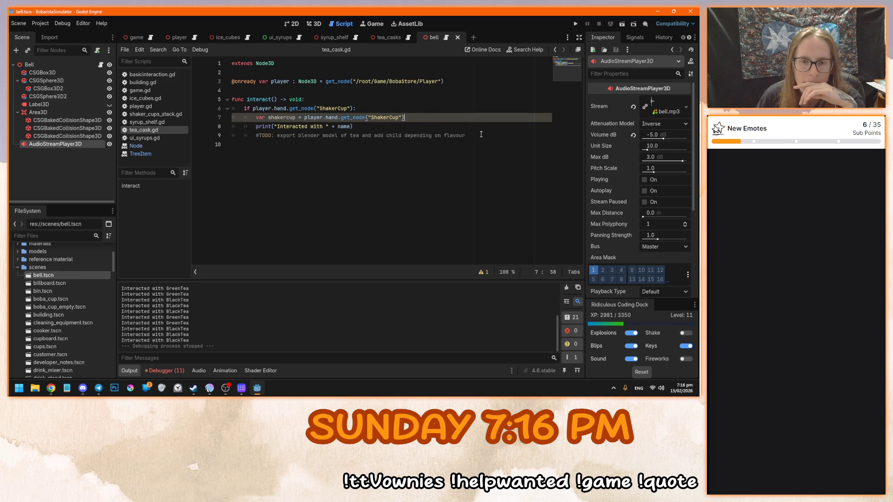
pyautogui.click(463, 81)
pyautogui.hotkey('ctrl', 's')
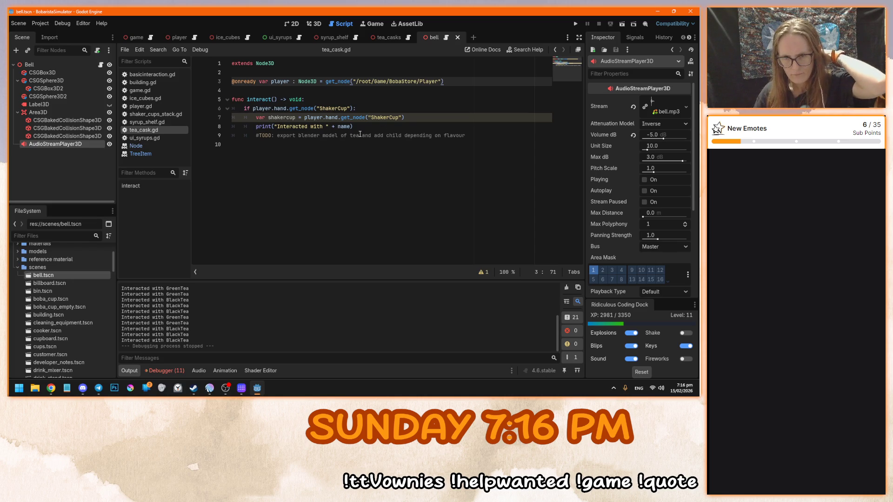
# Inspect the shakercup variable and ShakerCup node name on line 7, leaving the code unchanged
pyautogui.moveTo(409, 118); pyautogui.dragTo(286, 117)
pyautogui.doubleClick(284, 117)
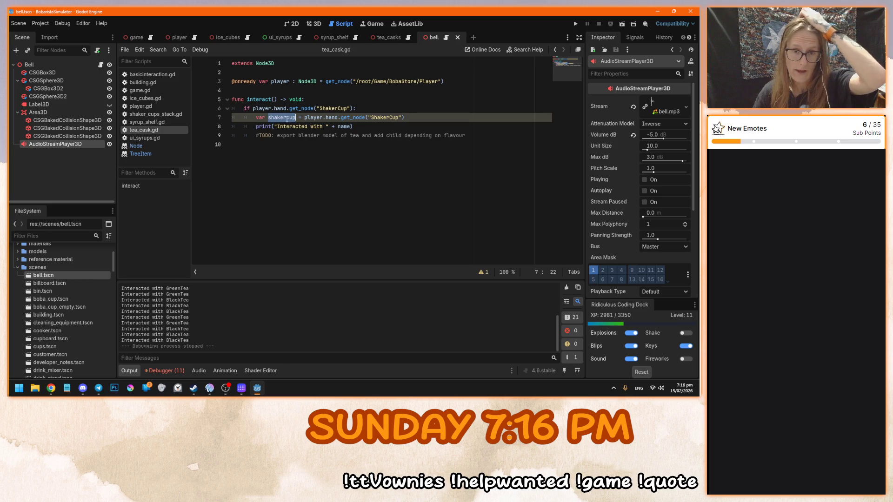
pyautogui.click(382, 118)
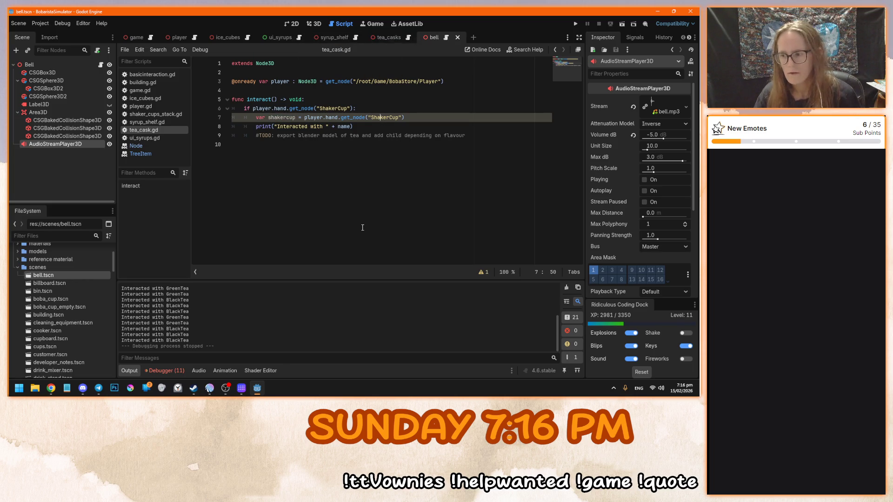
pyautogui.hotkey('alt', 'Tab')
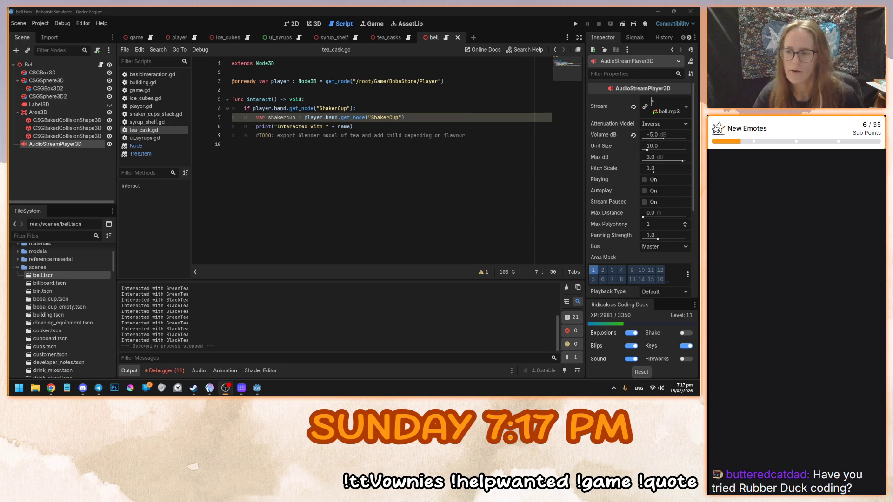
pyautogui.click(460, 121)
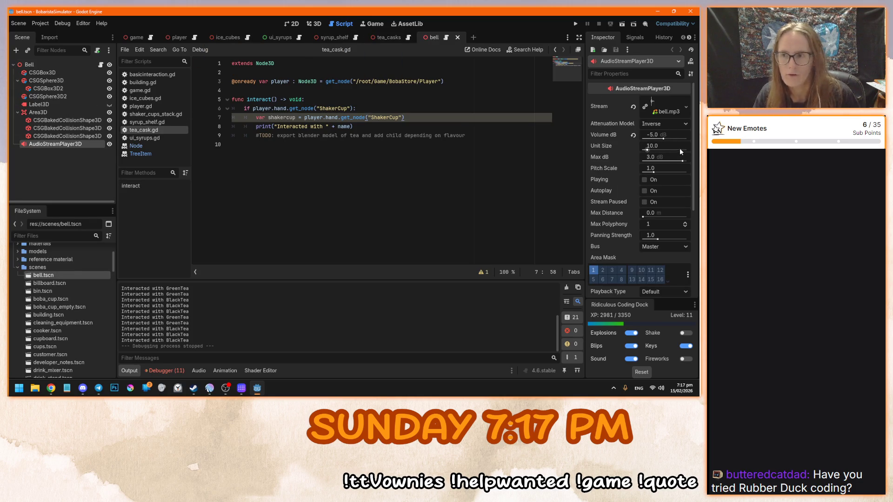
# Drag the bell's Volume dB down to about -28.415 and test-run the game
pyautogui.moveTo(663, 139); pyautogui.dragTo(657, 140)
pyautogui.click(426, 219)
pyautogui.press('F5')
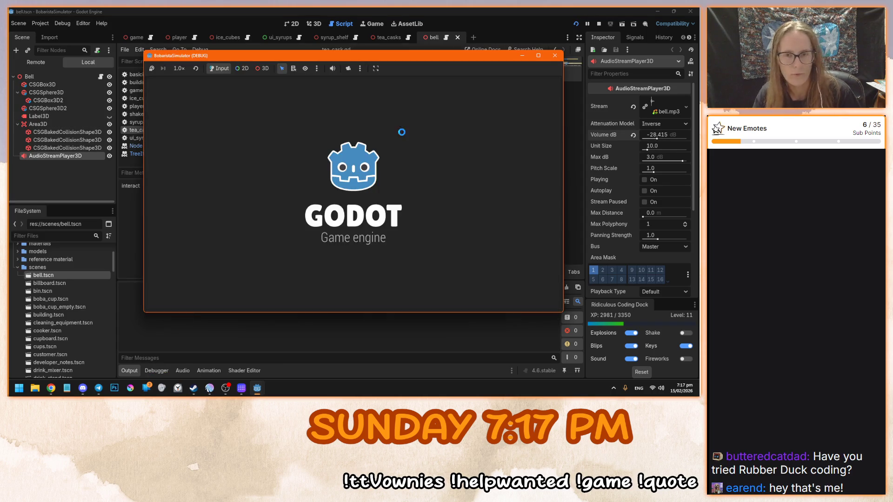
pyautogui.click(357, 191)
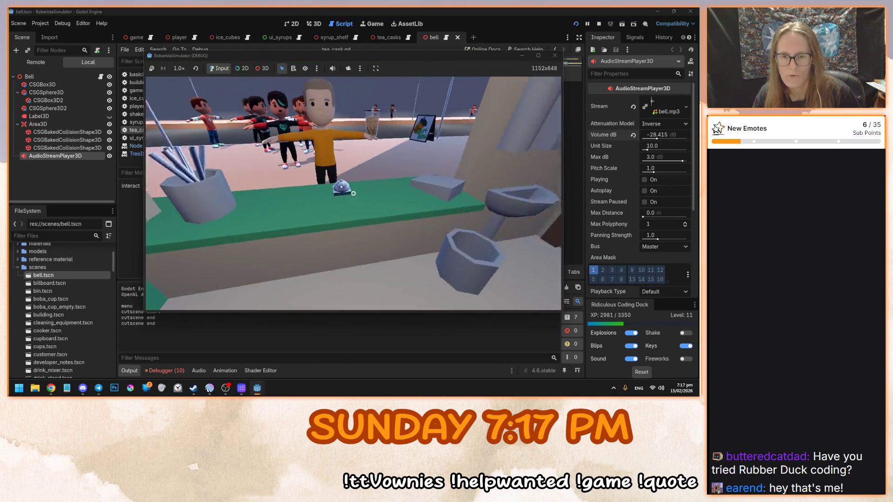
pyautogui.press('F8')
# Set the bell's Volume dB to -15, save, and stop the test run
pyautogui.click(659, 135)
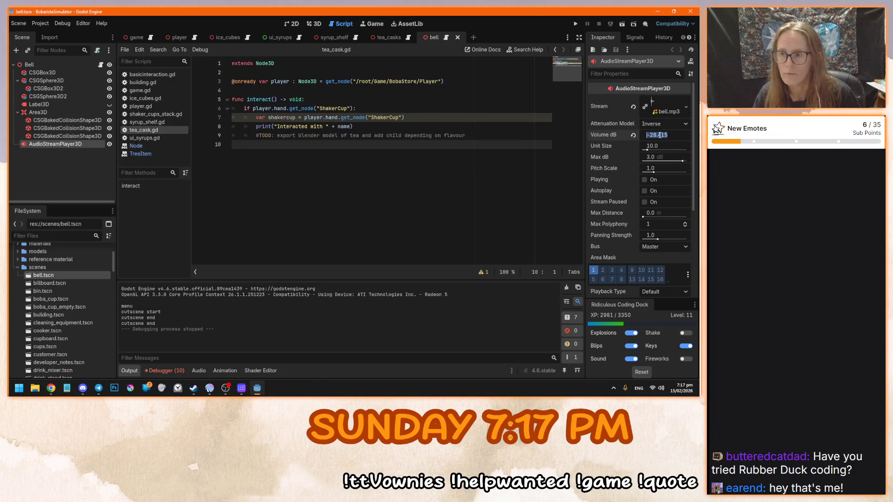
pyautogui.write('-15')
pyautogui.press('Return')
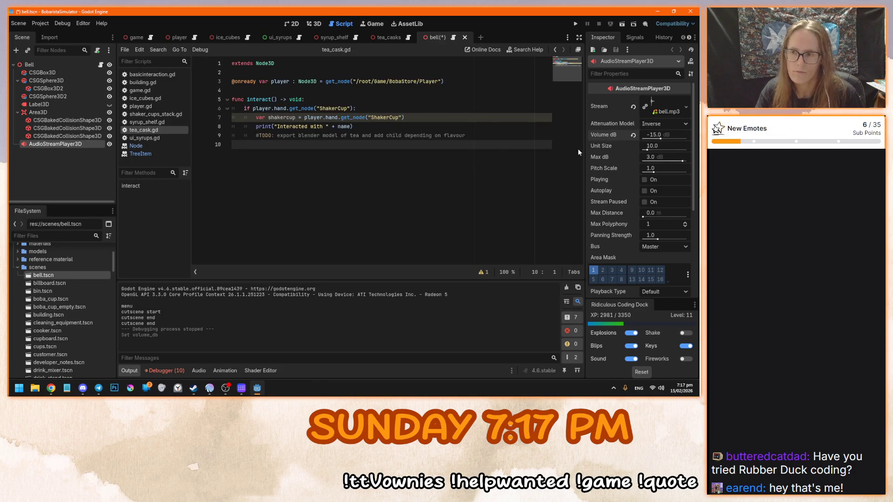
pyautogui.click(409, 167)
pyautogui.hotkey('ctrl', 's')
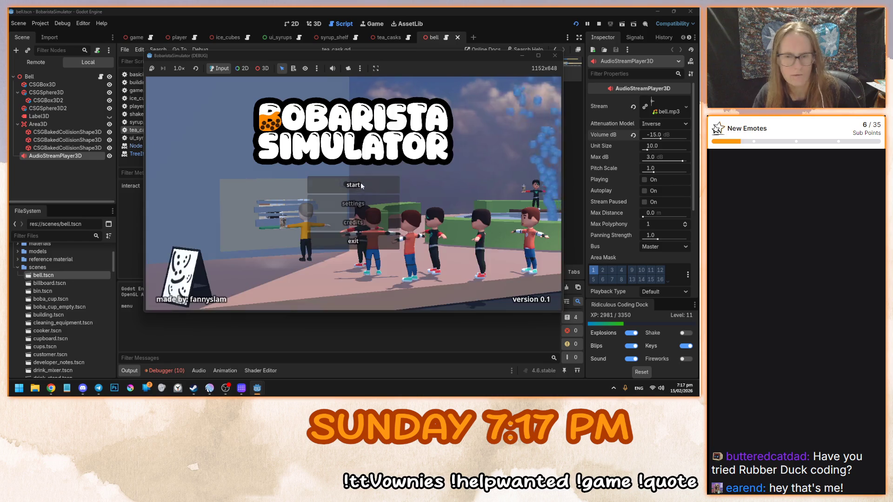
pyautogui.press('F8')
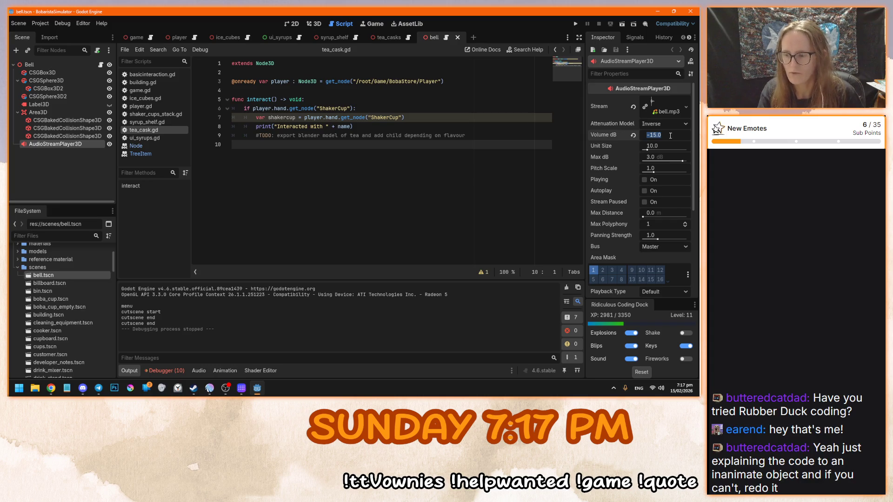
# Set the bell's Volume dB to -20 and save the bell scene
pyautogui.write('-20')
pyautogui.press('Return')
pyautogui.click(348, 135)
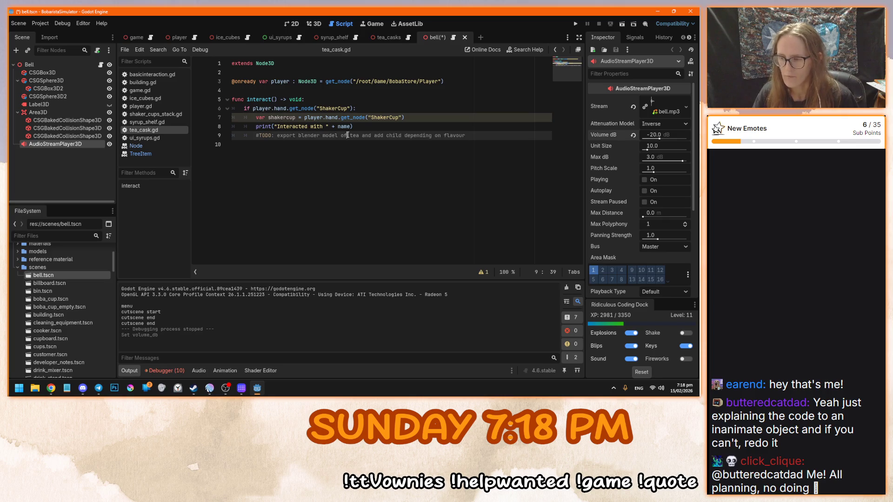
pyautogui.click(483, 141)
pyautogui.hotkey('ctrl', 's')
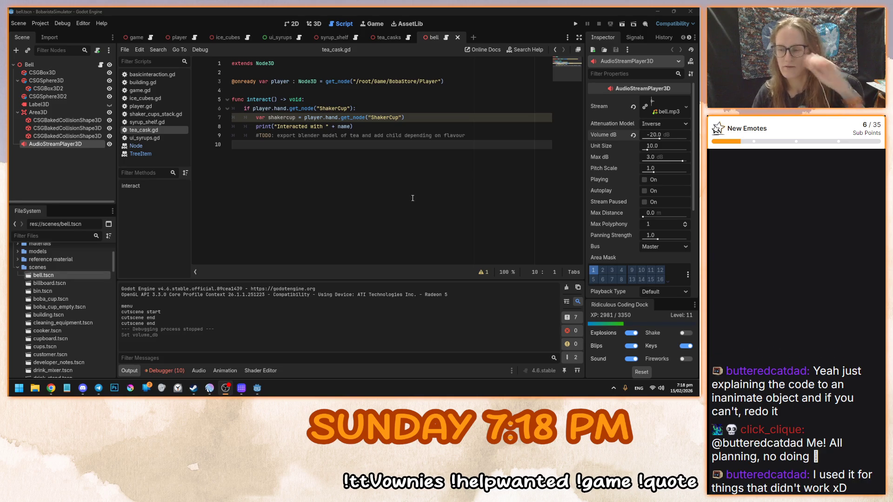
# View the unused shakercup variable warning for line 7, then close the warnings list
pyautogui.click(364, 140)
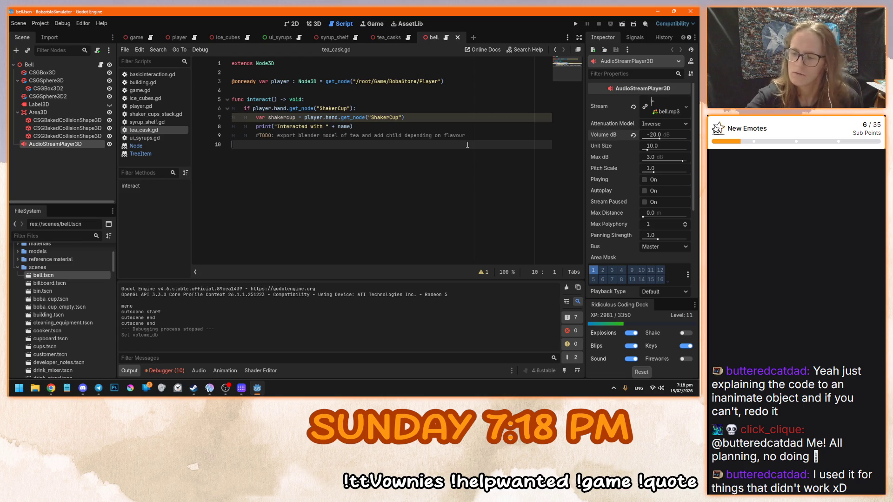
pyautogui.click(437, 117)
pyautogui.click(483, 277)
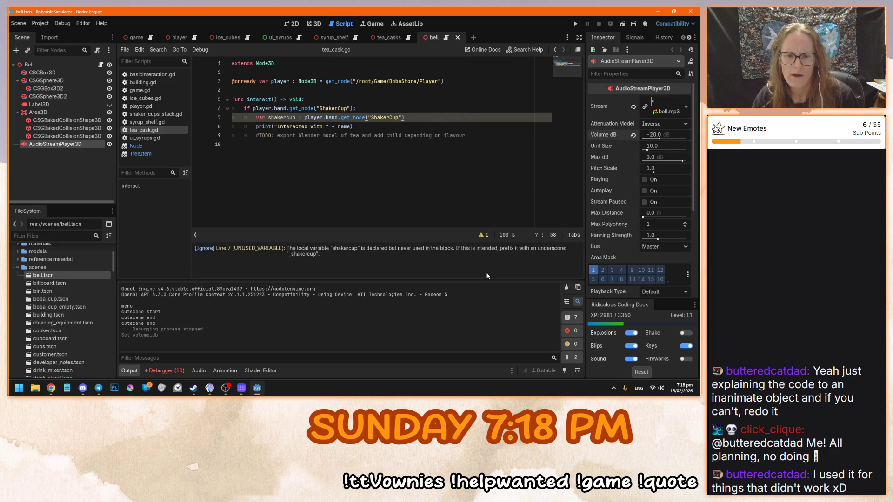
pyautogui.click(484, 235)
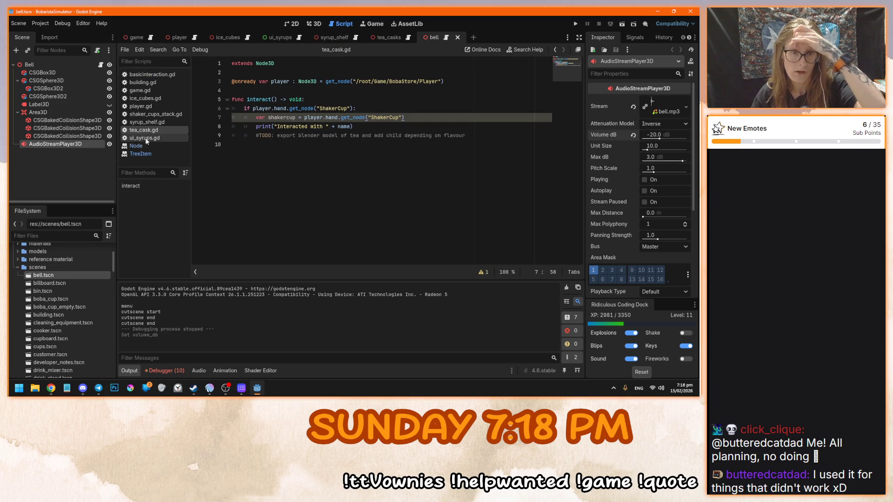
# Close the bell scene tab and scroll through the FileSystem dock
pyautogui.click(458, 38)
pyautogui.scroll(-6, 68, 344)
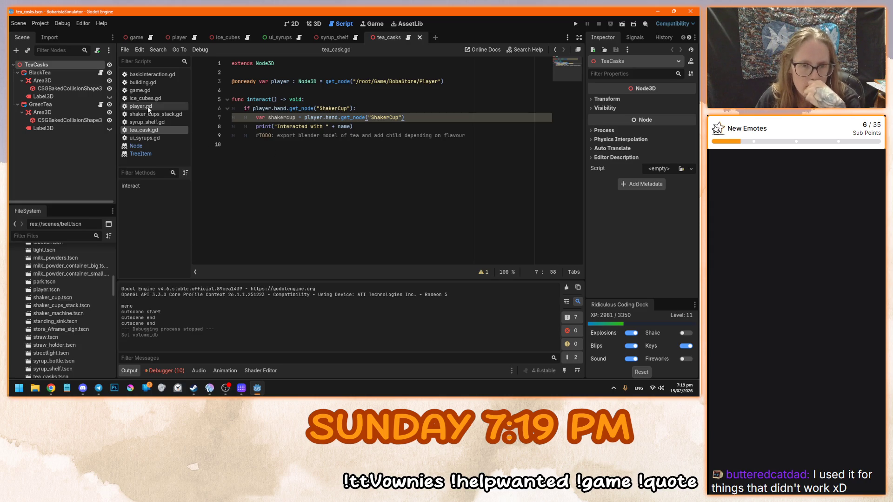
pyautogui.scroll(-3, 84, 362)
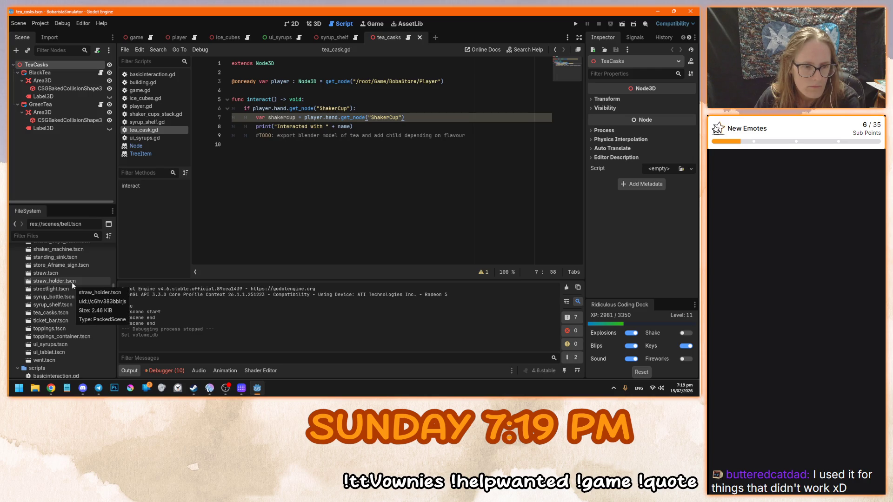
pyautogui.scroll(1, 74, 269)
# Open shaker_cup.tscn, select the ShakerCup root, and begin Attach Script, selecting the path's folder name
pyautogui.doubleClick(70, 252)
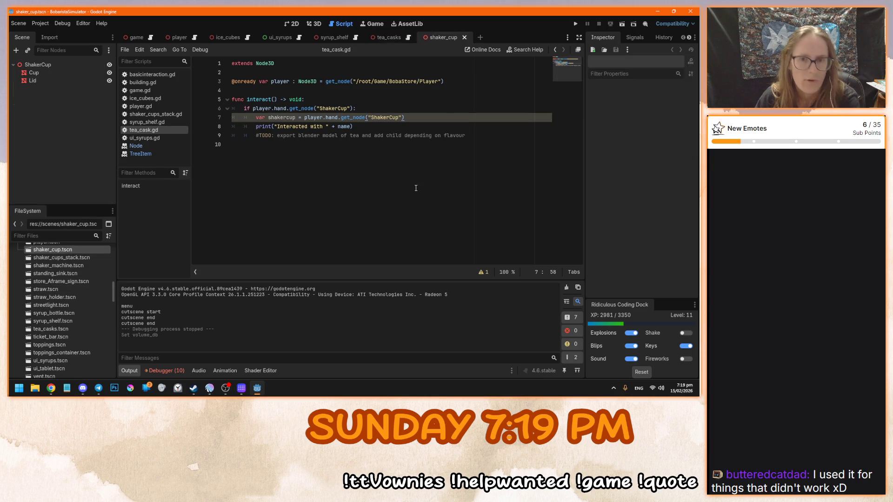
pyautogui.click(55, 65)
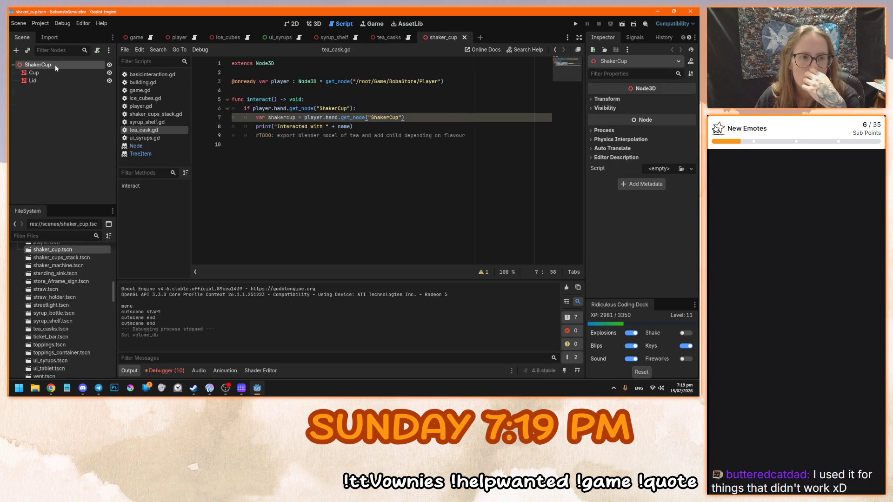
pyautogui.click(98, 51)
pyautogui.doubleClick(335, 192)
# Change the script path folder to scripts, create shaker_cup.gd, and add a blank line
pyautogui.write('scripts')
pyautogui.press('Return')
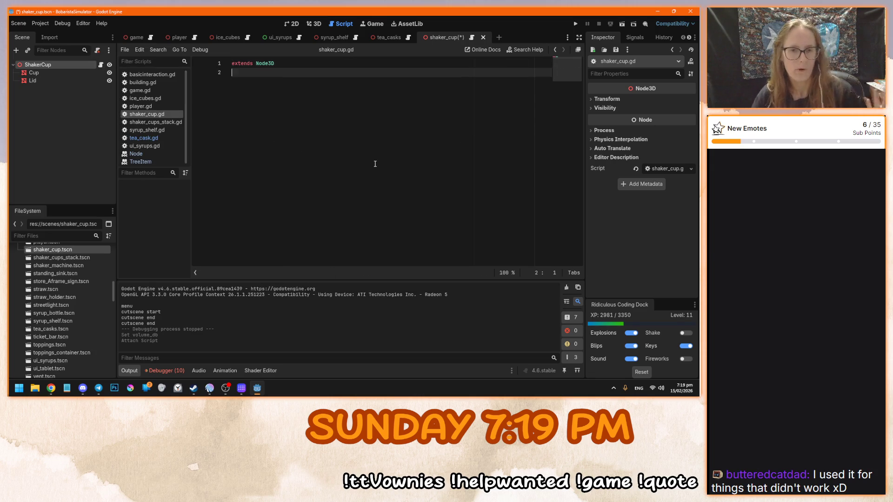
pyautogui.press('Return')
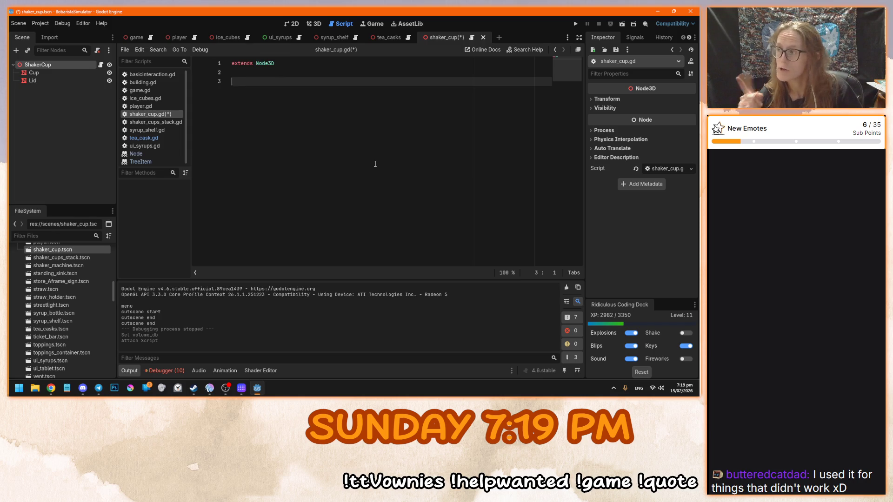
# Type 'var tea : String =' on line 3 of shaker_cup.gd
pyautogui.hotkey('alt', 'Tab')
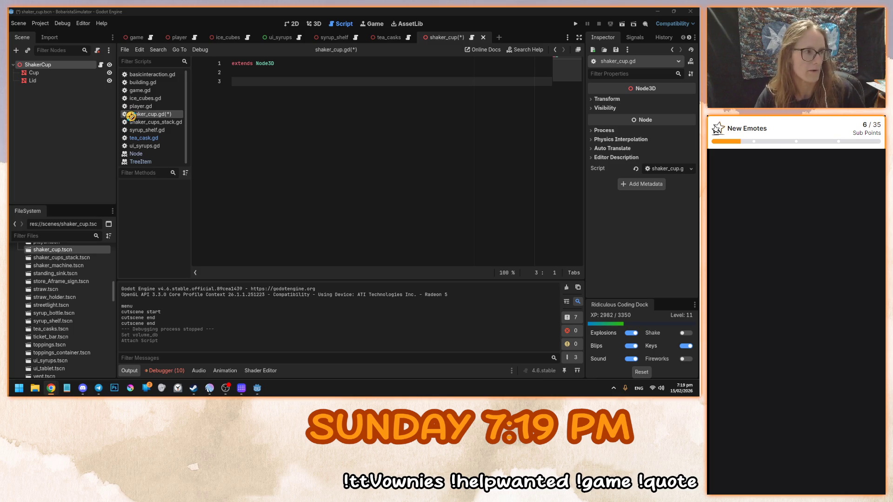
pyautogui.click(279, 125)
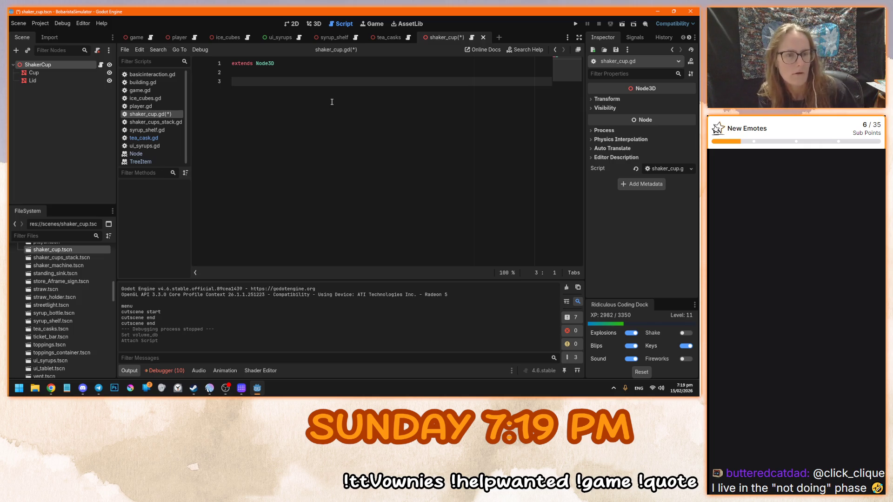
pyautogui.write('@var')
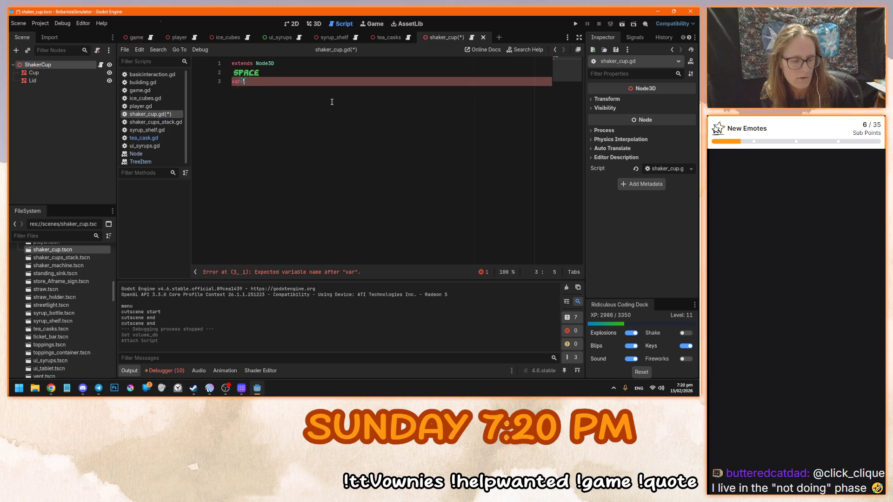
pyautogui.write('tea')
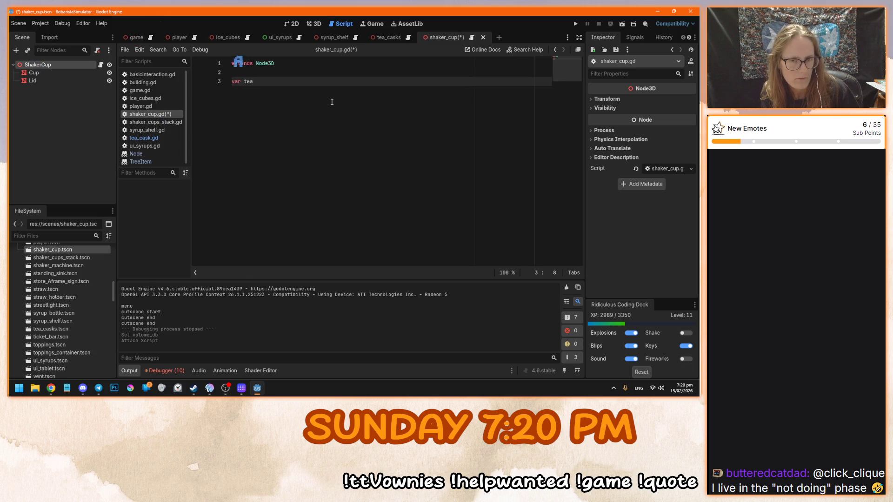
pyautogui.write(' : ')
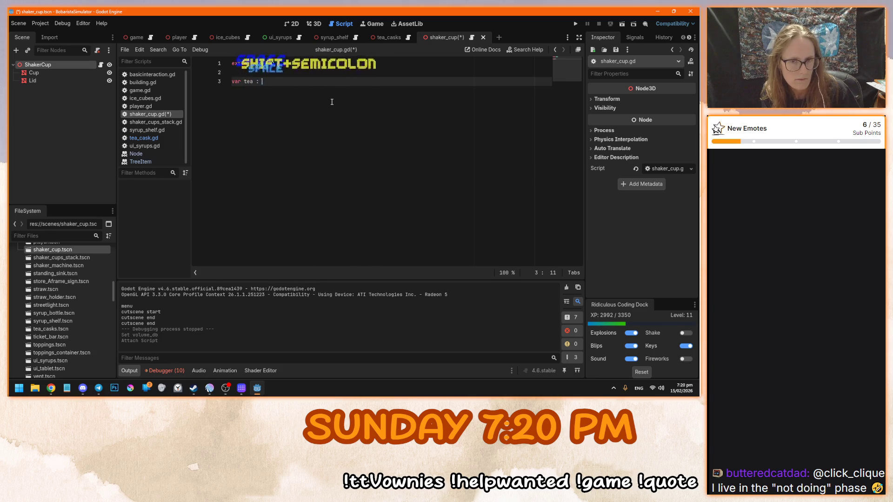
pyautogui.write('String =')
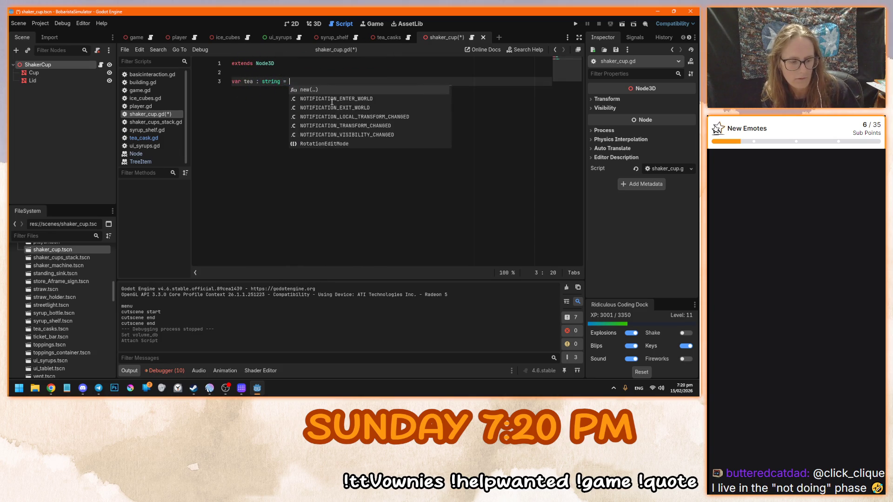
# Finish line 3 as 'var tea : String' via autocomplete, save, and return to tea_cask.gd
pyautogui.press('BackSpace')
pyautogui.press('BackSpace')
pyautogui.press('BackSpace')
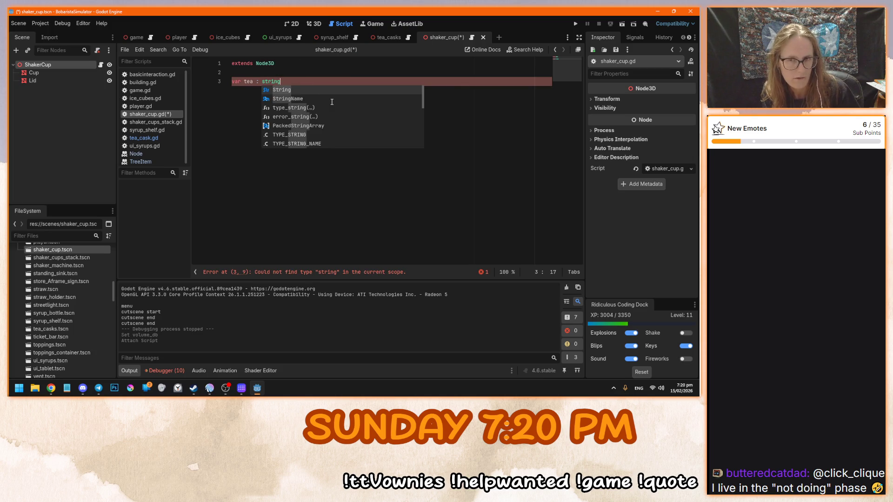
pyautogui.hotkey('ctrl', 's')
pyautogui.hotkey('ctrl', 'BackSpace')
pyautogui.write('strin')
pyautogui.press('BackSpace')
pyautogui.press('Return')
pyautogui.hotkey('ctrl', 's')
pyautogui.click(285, 94)
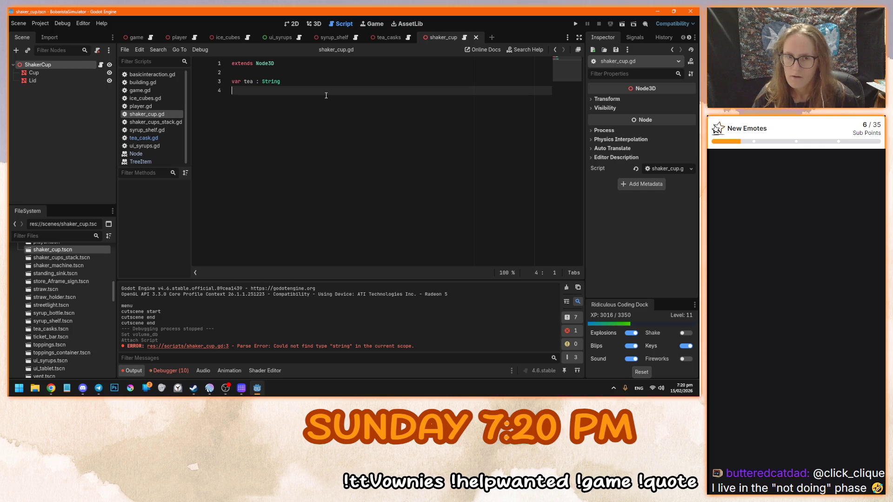
pyautogui.click(409, 38)
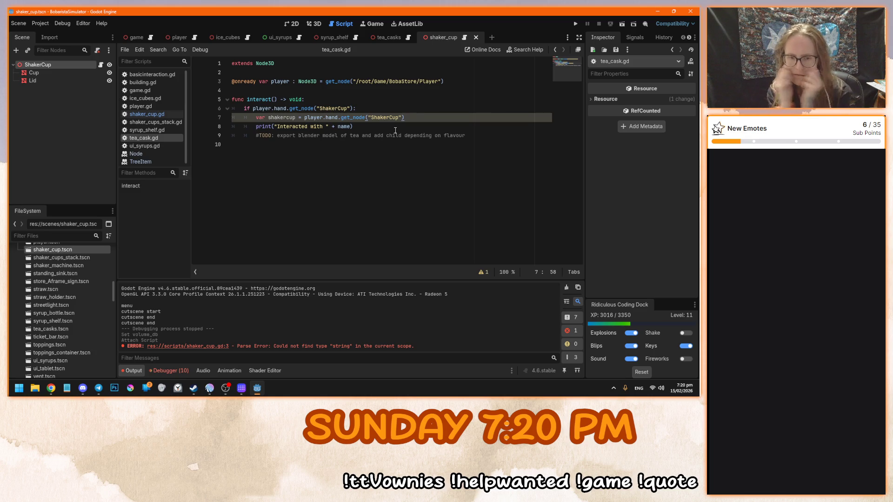
# Add the line 'shakercup.tea = name' below line 7 of tea_cask.gd
pyautogui.doubleClick(344, 127)
pyautogui.click(417, 117)
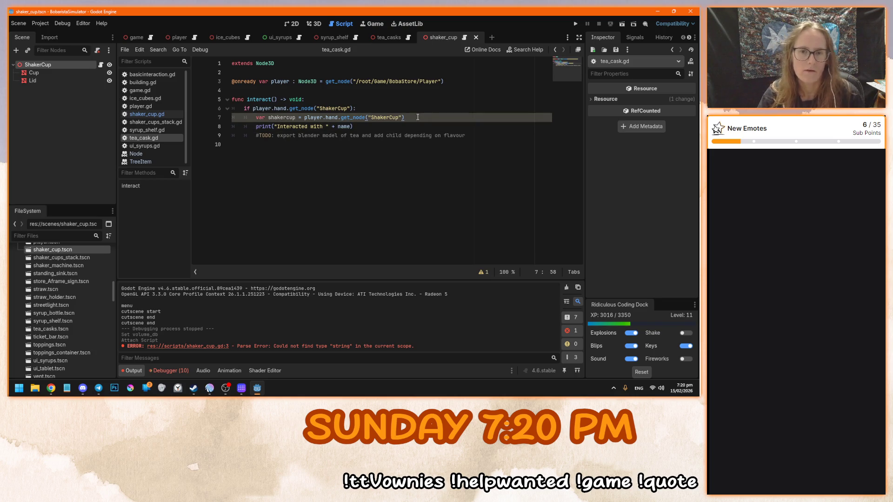
pyautogui.press('Return')
pyautogui.write('shakercup.')
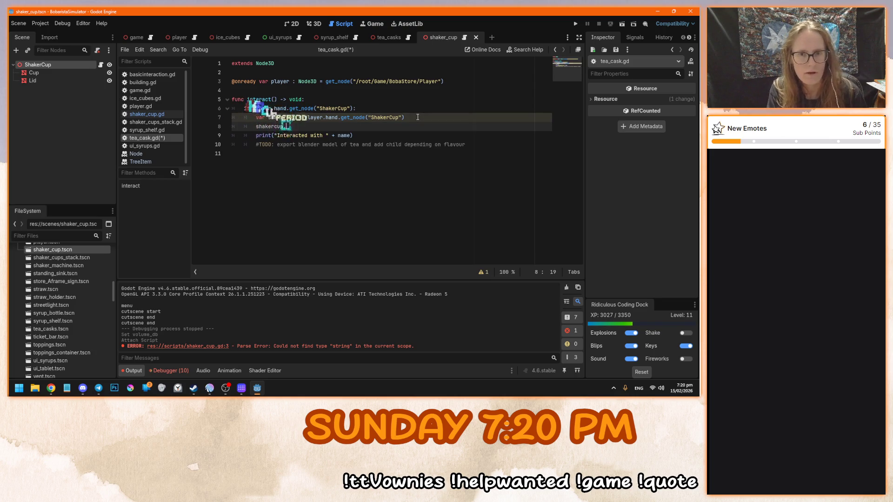
pyautogui.write('tea')
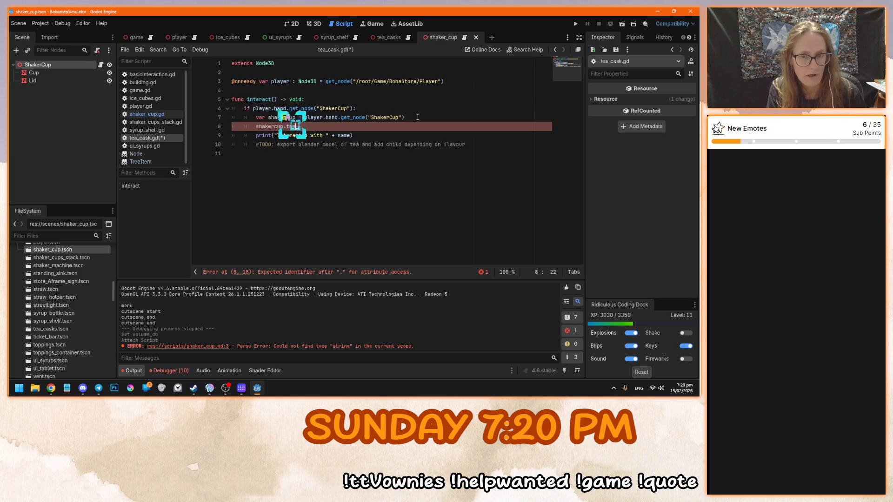
pyautogui.write(' = name')
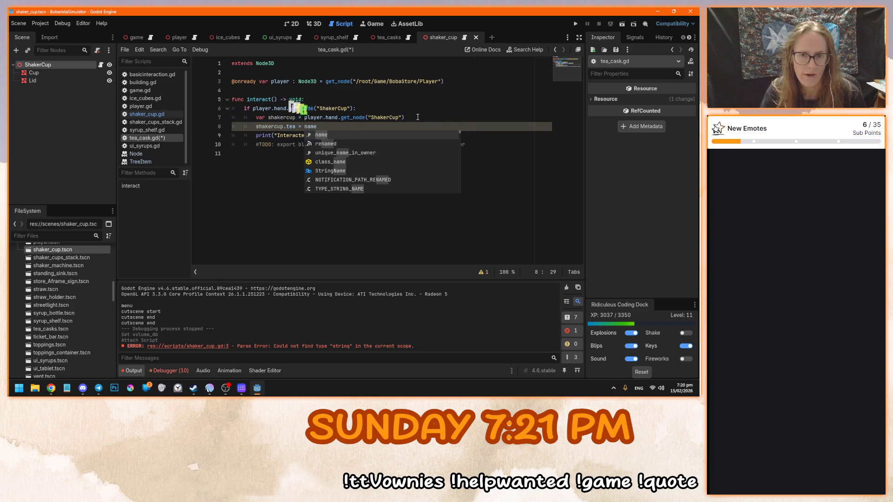
pyautogui.click(418, 117)
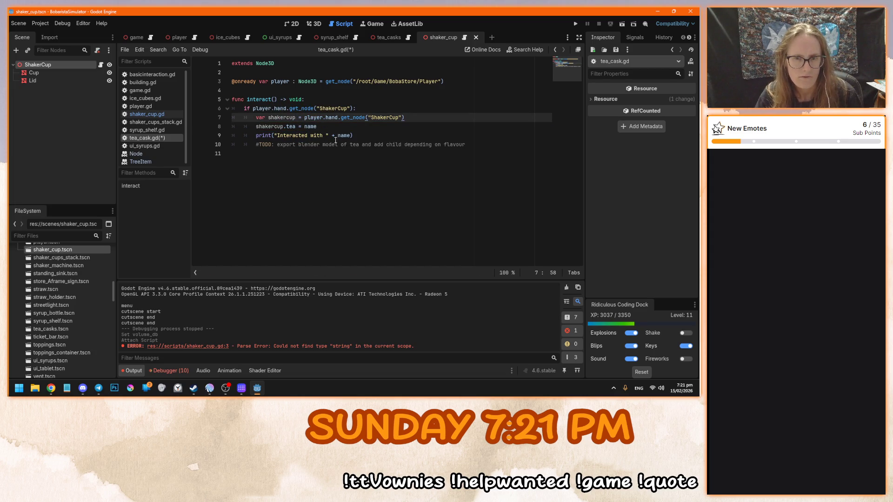
# Save tea_cask.gd and run the project to reach the Bobarista Simulator main menu
pyautogui.click(374, 136)
pyautogui.click(255, 135)
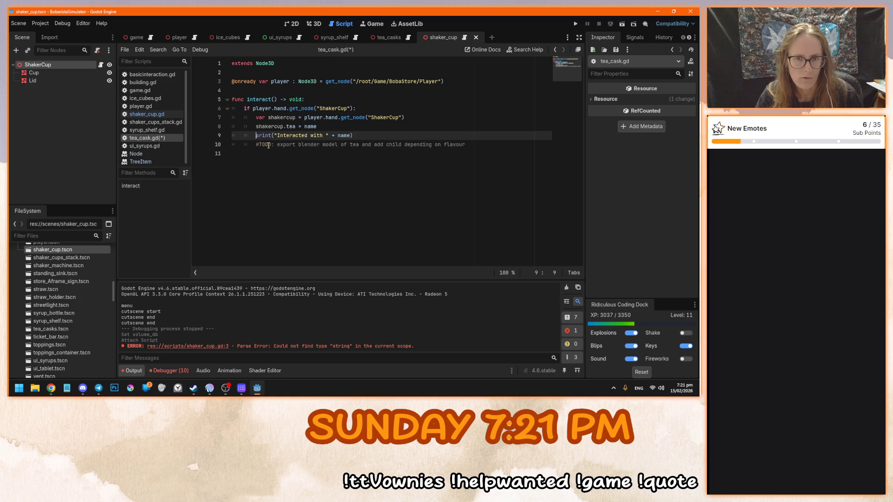
pyautogui.click(368, 134)
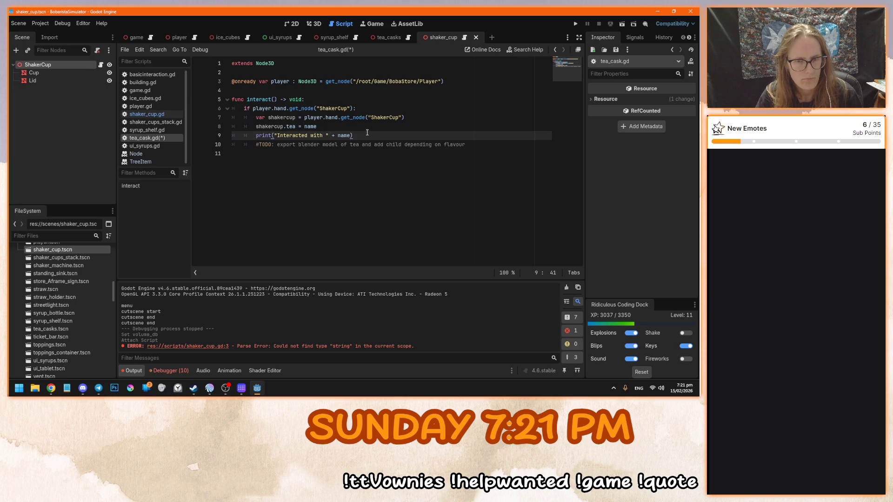
pyautogui.press('F5')
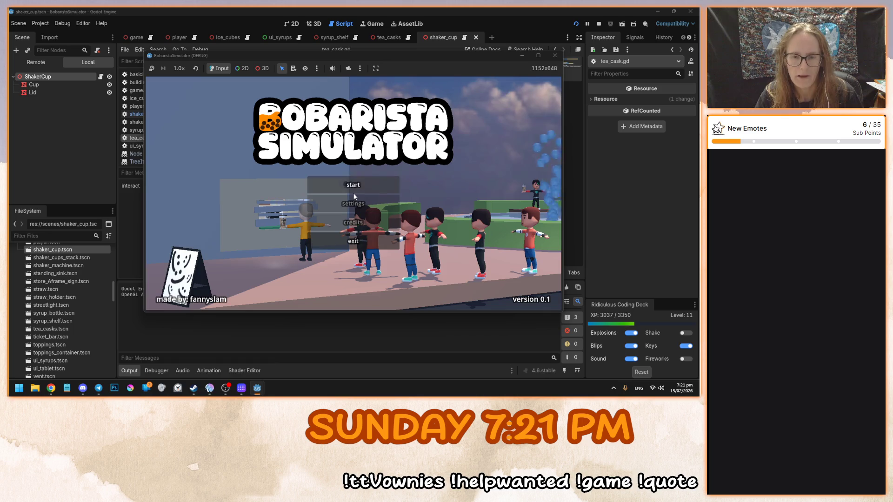
# Start the game, pick up a shaker cup, use the black tea cask twice, then stop the run
pyautogui.click(339, 185)
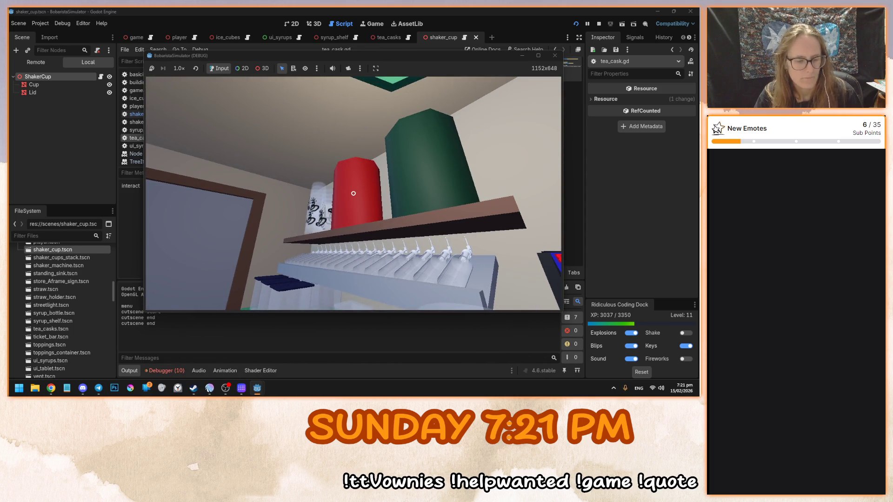
pyautogui.click(353, 193)
pyautogui.click(353, 193)
pyautogui.click(354, 193)
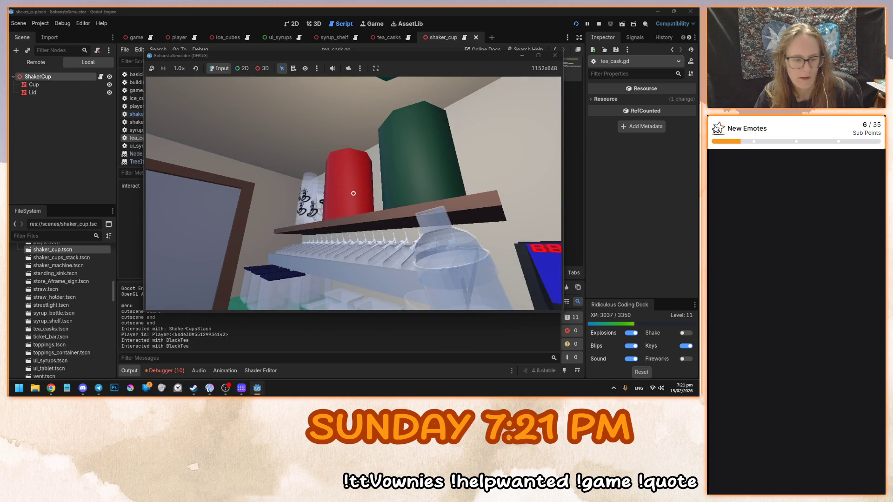
pyautogui.press('F8')
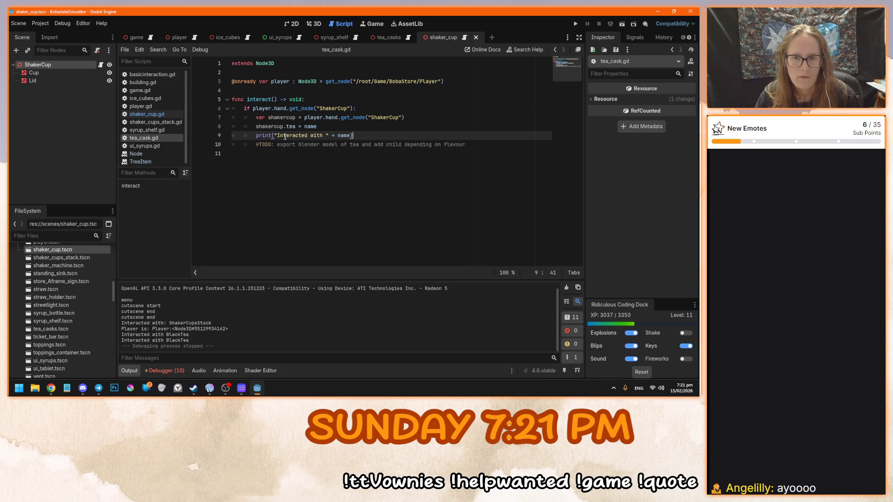
# Change the print to "Shaker cup now has " + shakercup.tea and relaunch the game
pyautogui.moveTo(277, 137); pyautogui.dragTo(323, 137)
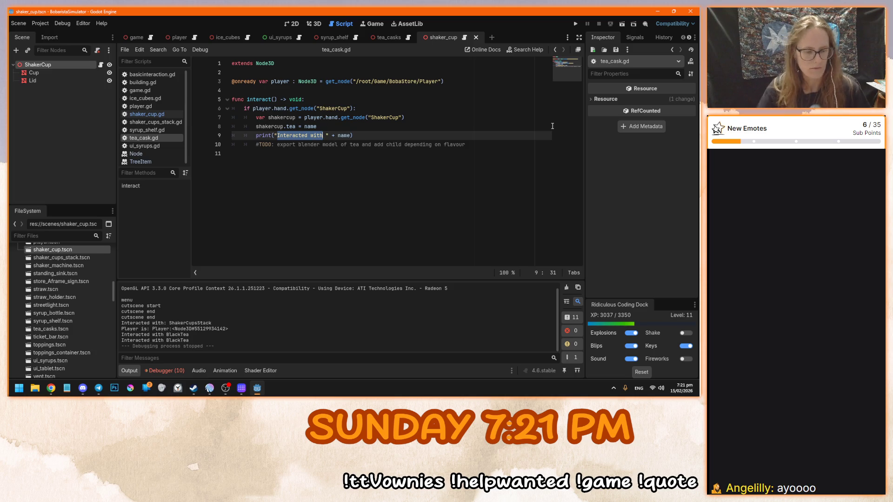
pyautogui.write('Shaker cup now')
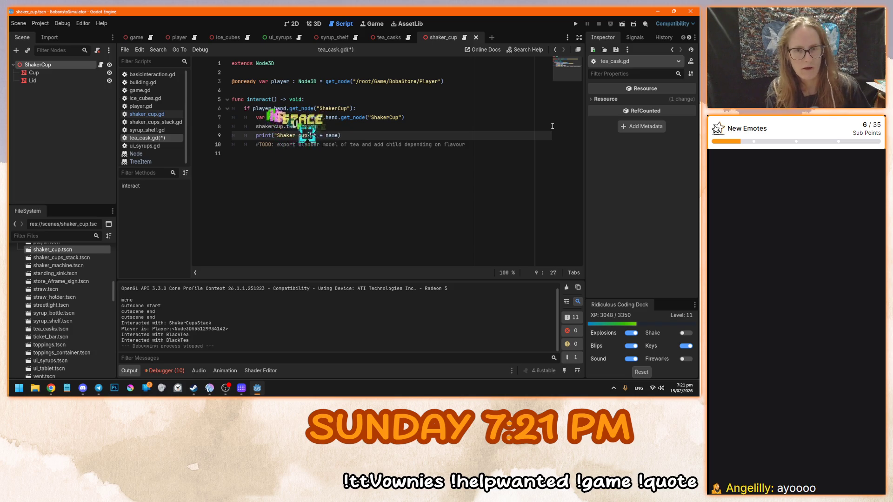
pyautogui.write(' has')
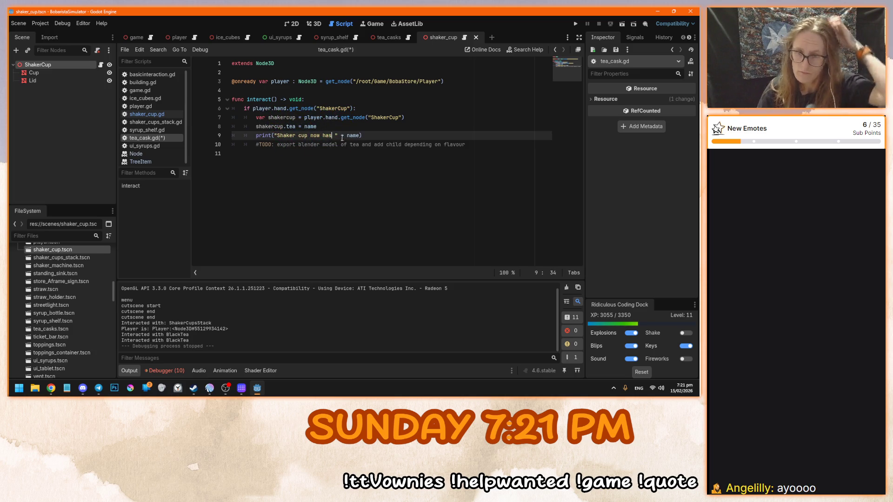
pyautogui.moveTo(349, 135)
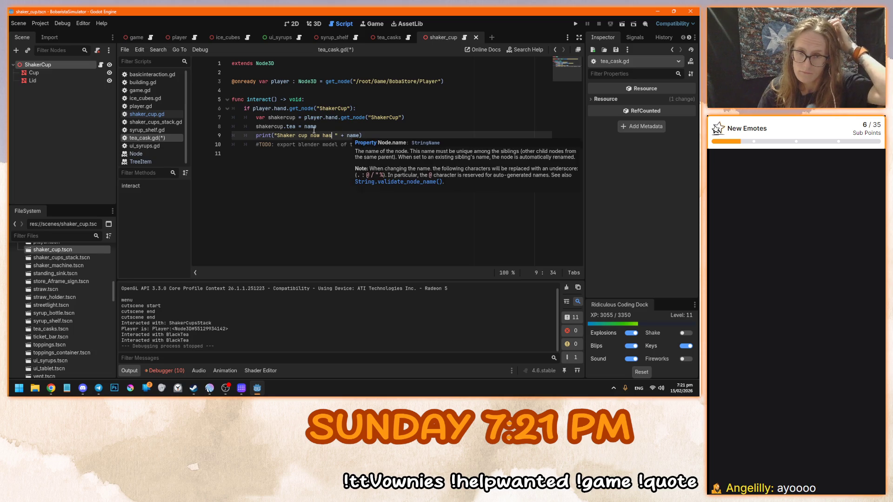
pyautogui.moveTo(295, 126); pyautogui.dragTo(257, 127)
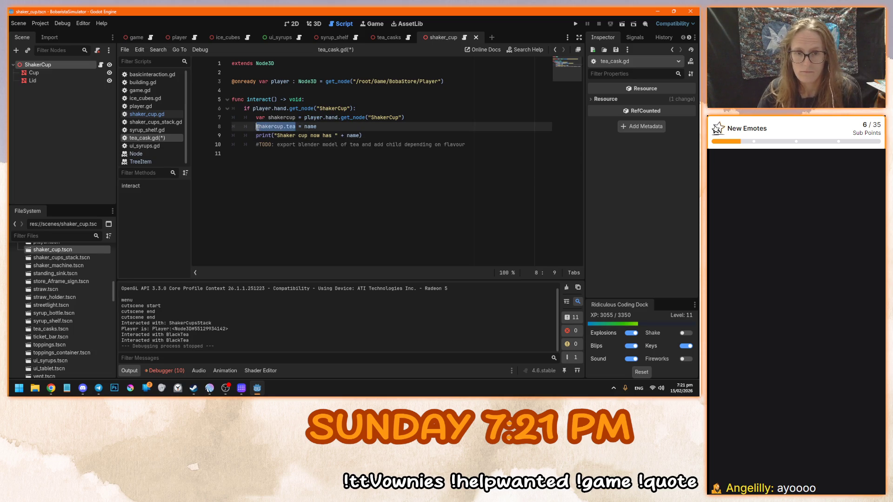
pyautogui.hotkey('ctrl', 'c')
pyautogui.doubleClick(354, 135)
pyautogui.hotkey('ctrl', 'v')
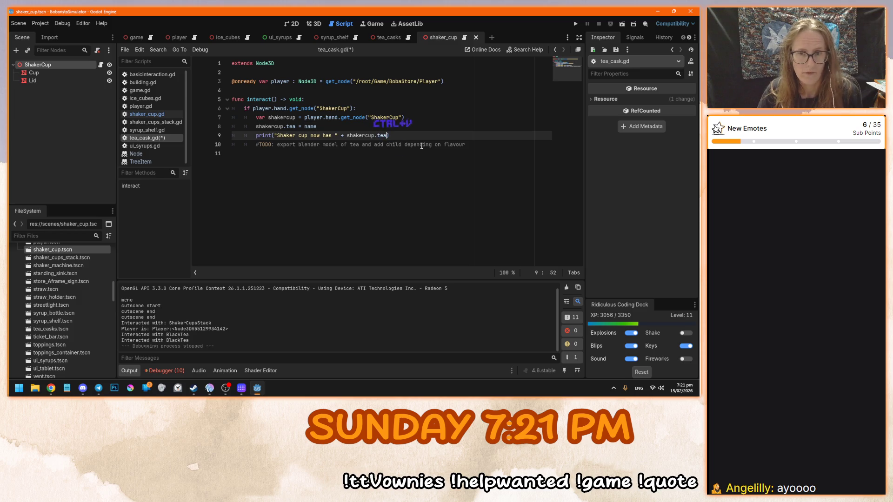
pyautogui.press('F5')
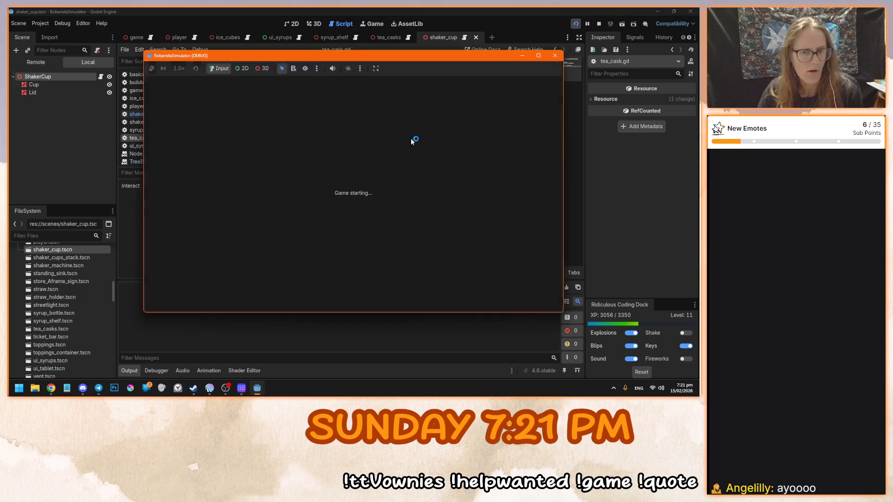
# Start the game, grab a cup, fill it from the red then green casks, and stop
pyautogui.click(353, 196)
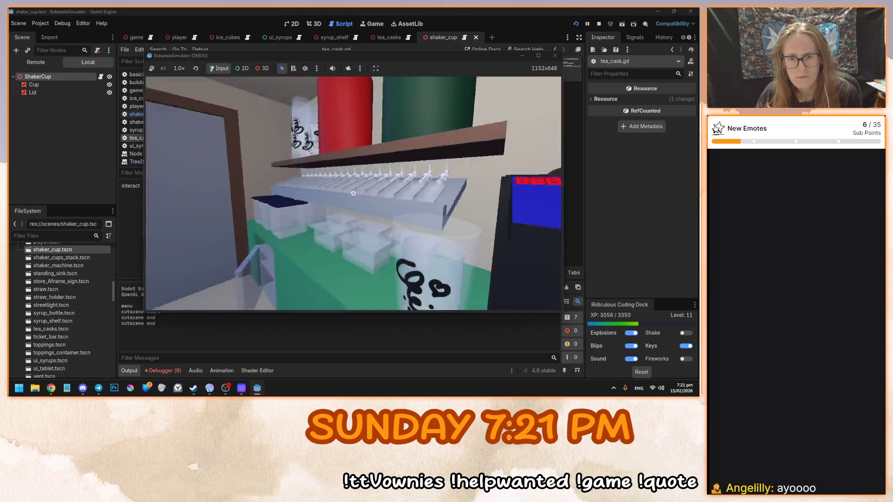
pyautogui.click(354, 194)
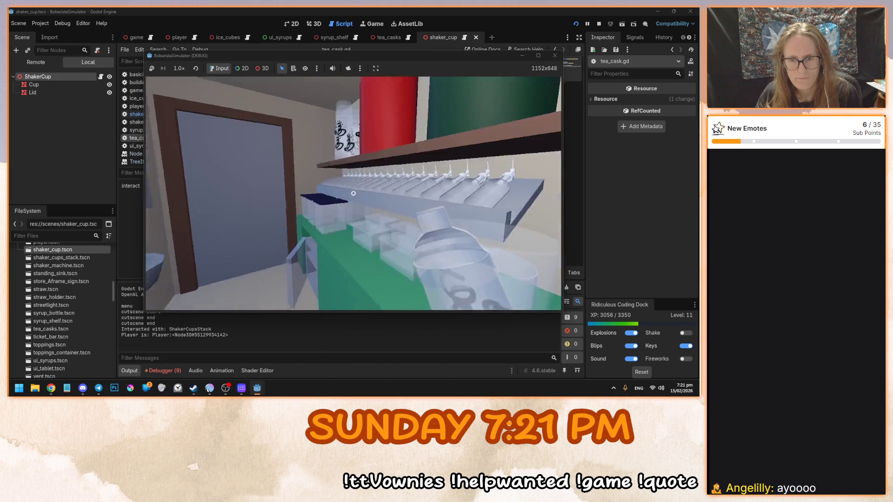
pyautogui.click(353, 193)
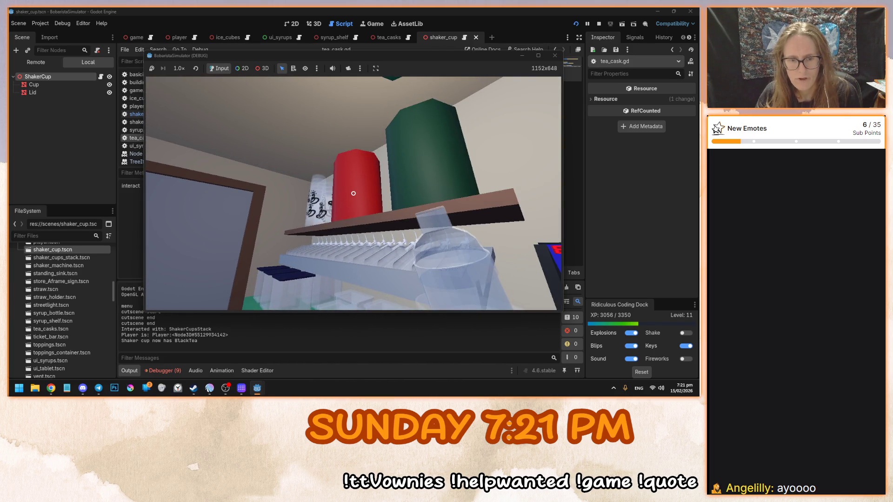
pyautogui.click(354, 193)
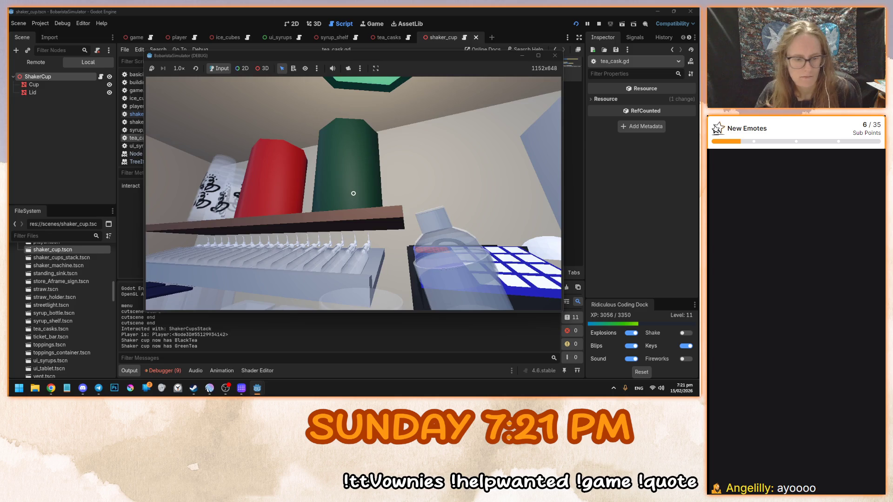
pyautogui.press('F8')
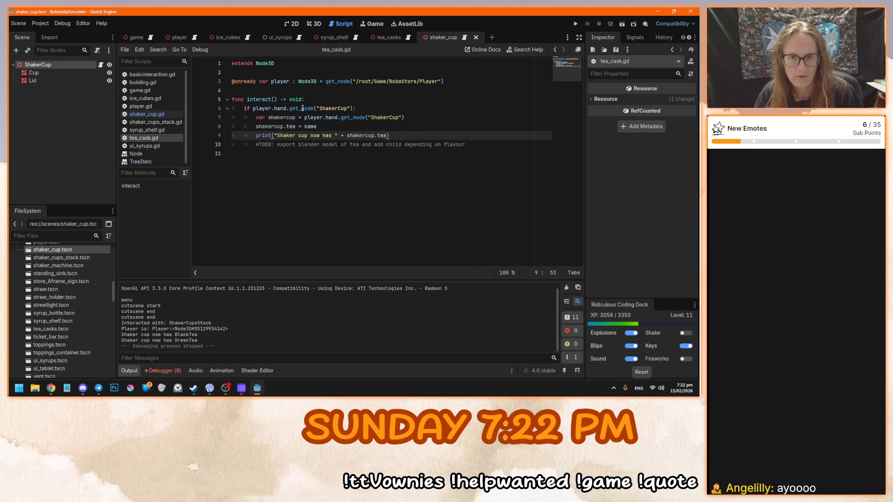
# Try adding 'and !shakercup.tea' to the line 6 condition, then remove it again
pyautogui.click(354, 108)
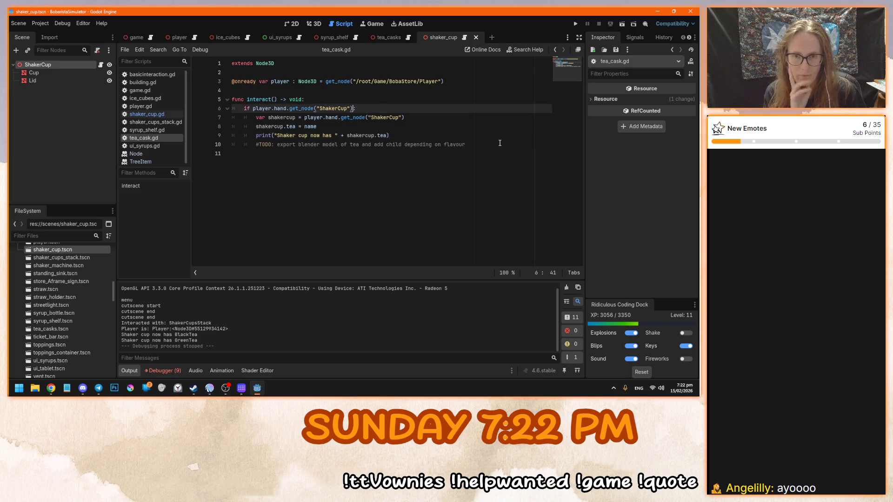
pyautogui.write('and ')
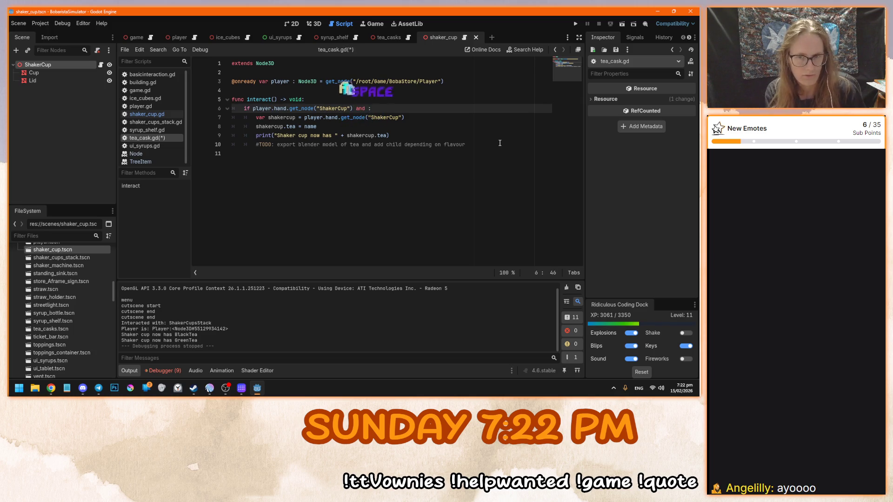
pyautogui.write('!shakercup.tea')
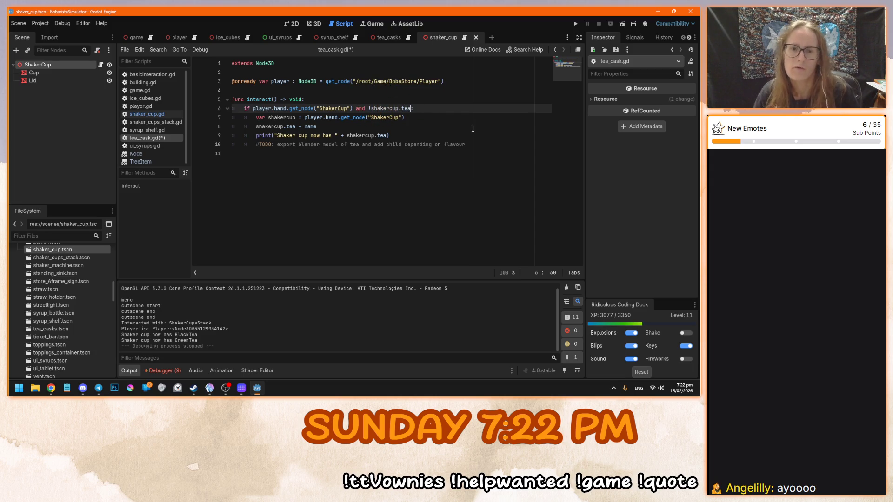
pyautogui.moveTo(408, 108); pyautogui.dragTo(353, 109)
pyautogui.press('BackSpace')
# Insert a new line 8 reading 'if !shakercup.tea:' after line 7
pyautogui.click(417, 136)
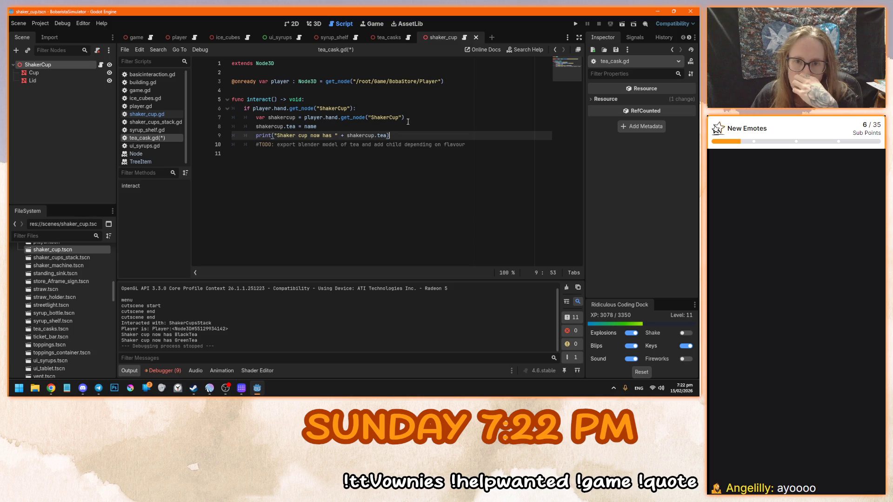
pyautogui.click(411, 118)
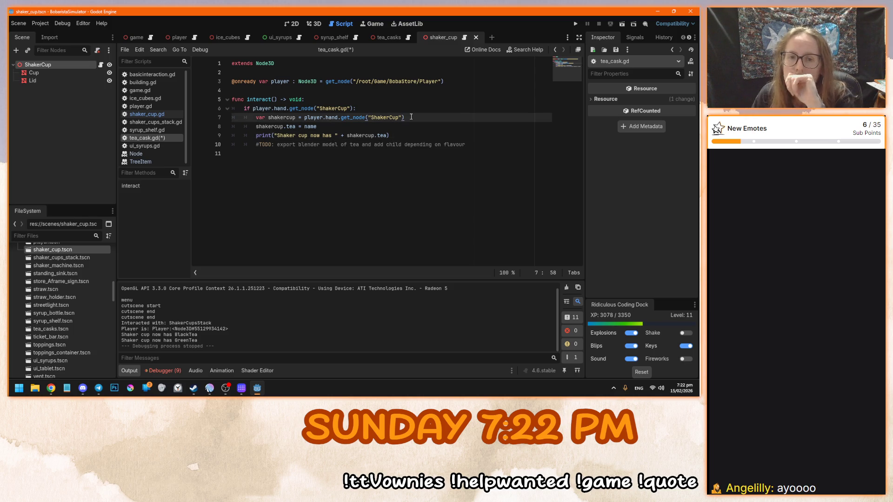
pyautogui.press('Return')
pyautogui.write('if shaker')
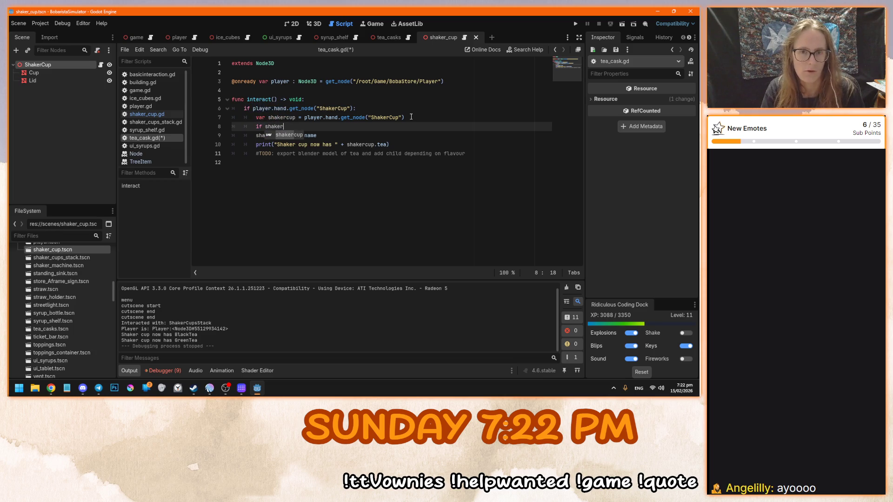
pyautogui.press('Tab')
pyautogui.write('.')
pyautogui.press('BackSpace')
pyautogui.write('ea:')
pyautogui.hotkey('ctrl', 'Left')
pyautogui.hotkey('ctrl', 'Left')
pyautogui.hotkey('ctrl', 'Left')
pyautogui.write('!')
# Indent the tea assignment and print lines so they sit inside the tea check
pyautogui.moveTo(390, 144); pyautogui.dragTo(251, 136)
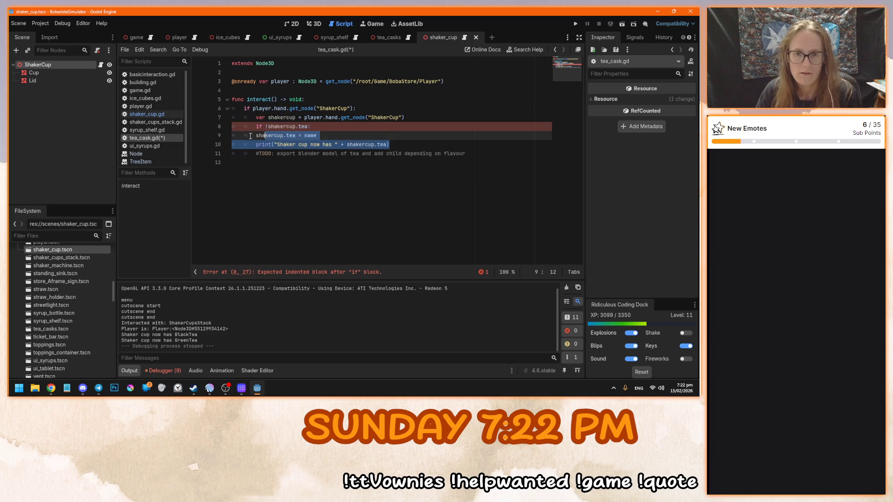
pyautogui.press('Tab')
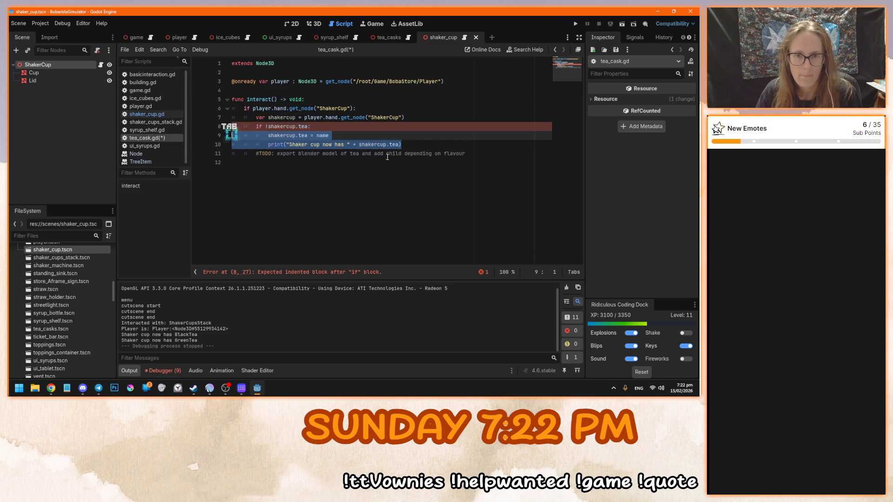
pyautogui.click(432, 147)
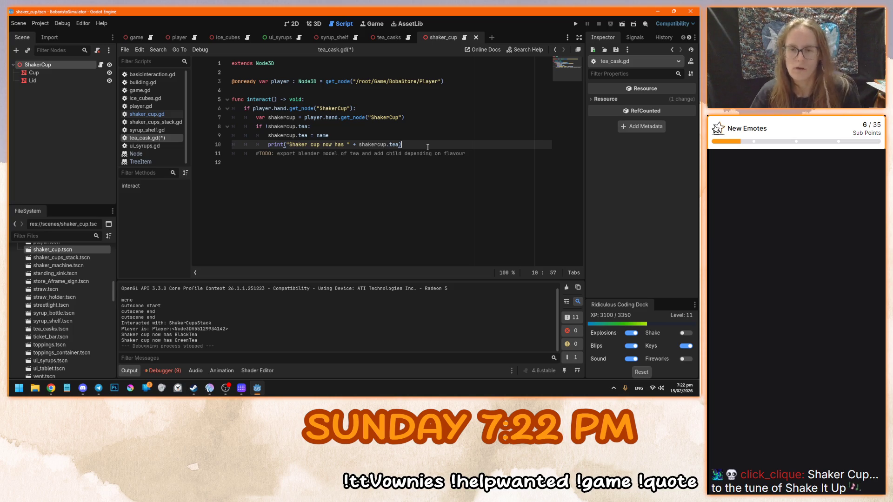
pyautogui.click(473, 155)
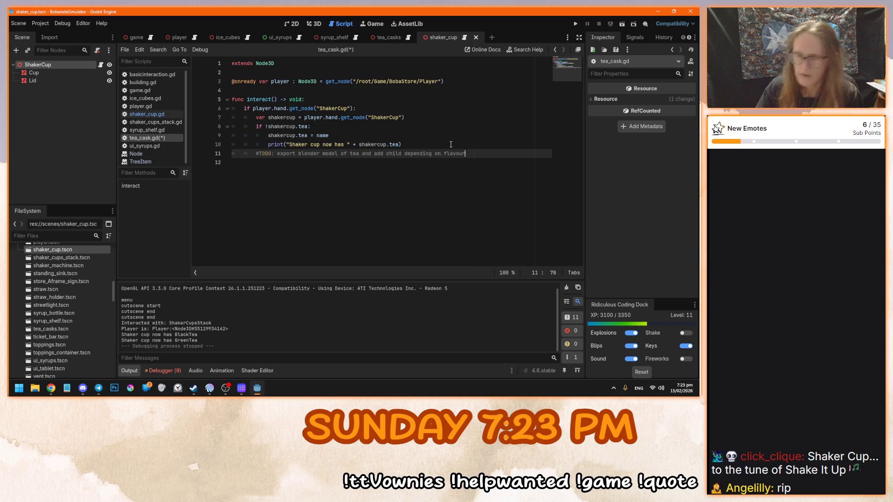
pyautogui.click(450, 144)
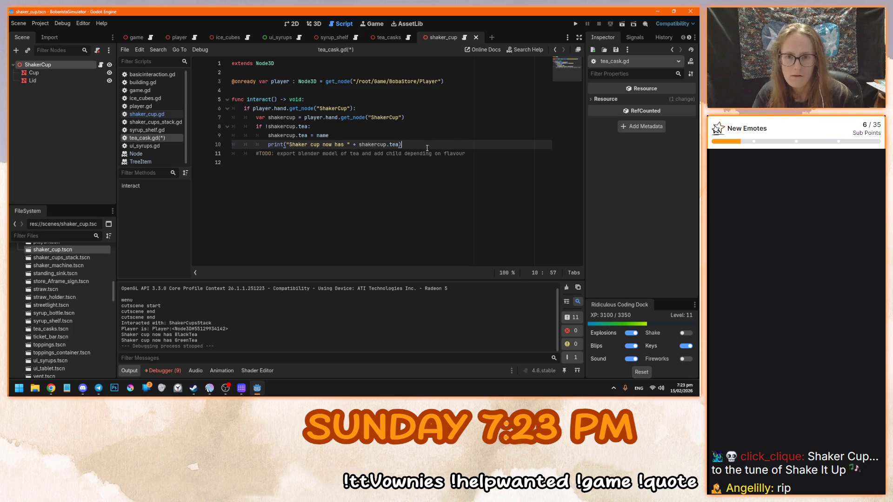
pyautogui.click(315, 127)
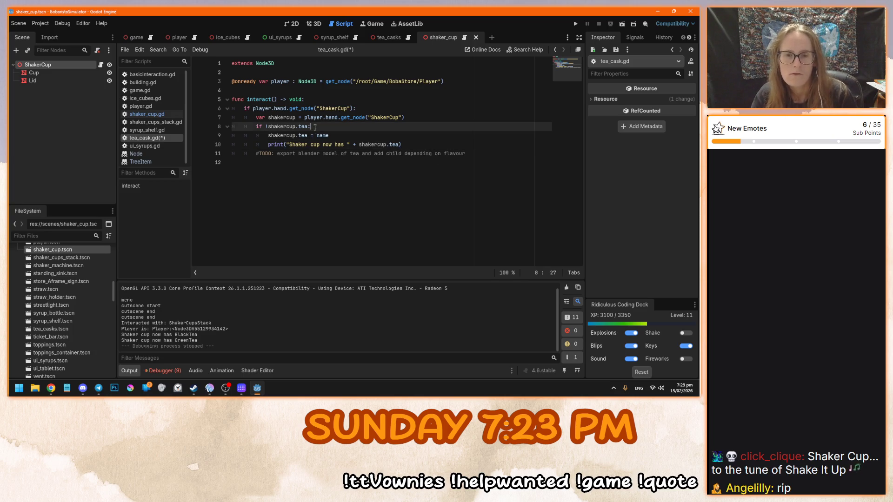
# Add an 'else:' branch at the if level after the print line
pyautogui.moveTo(265, 127); pyautogui.dragTo(305, 127)
pyautogui.click(409, 145)
pyautogui.press('Return')
pyautogui.press('BackSpace')
pyautogui.write('else:')
pyautogui.press('Return')
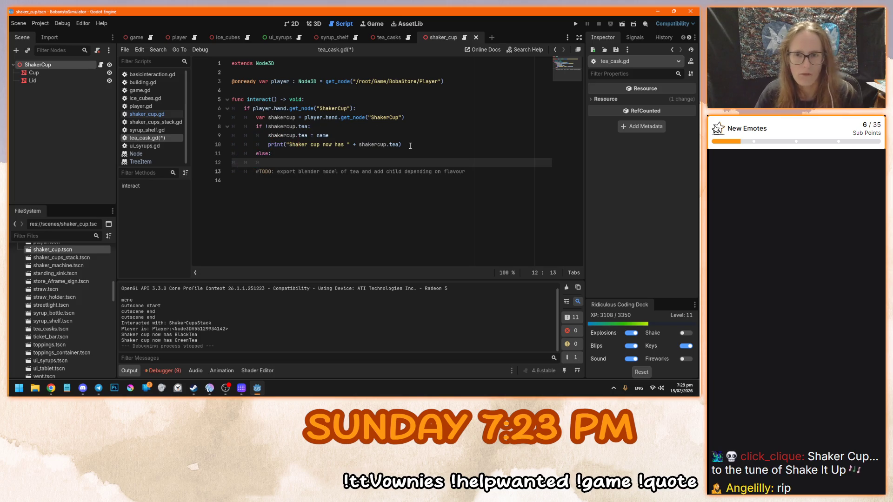
# Put a copy of the print under else with 'now' changed to 'already', then run the game
pyautogui.moveTo(410, 145); pyautogui.dragTo(268, 145)
pyautogui.hotkey('ctrl', 'c')
pyautogui.click(397, 162)
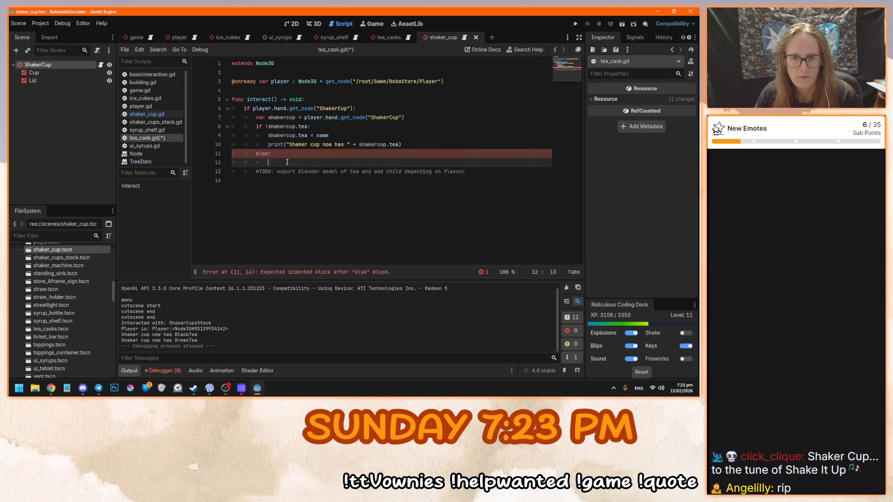
pyautogui.hotkey('ctrl', 'v')
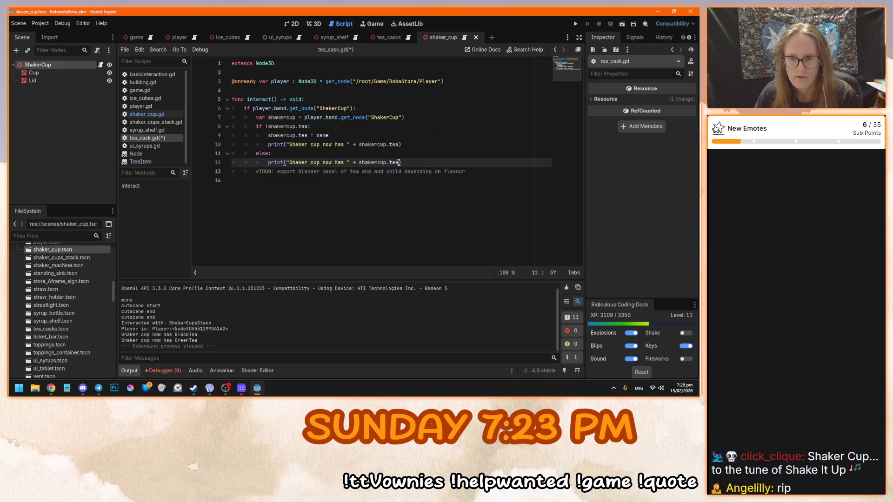
pyautogui.doubleClick(327, 162)
pyautogui.write('already')
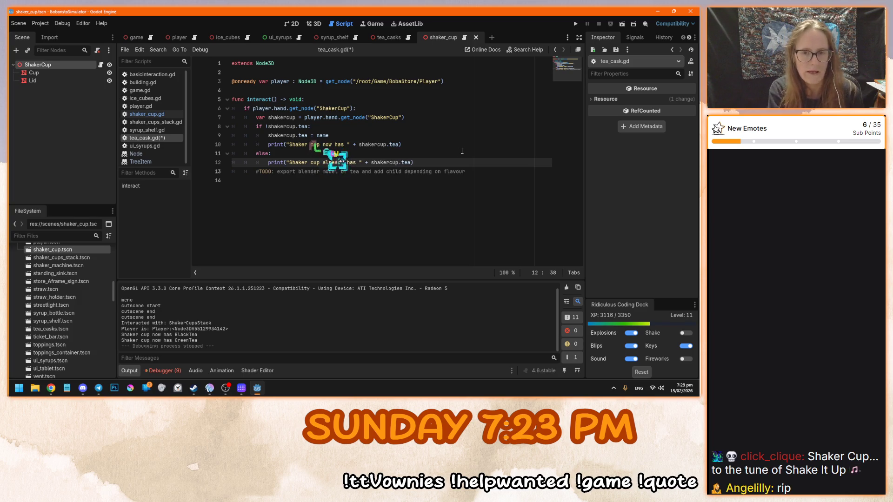
pyautogui.click(435, 162)
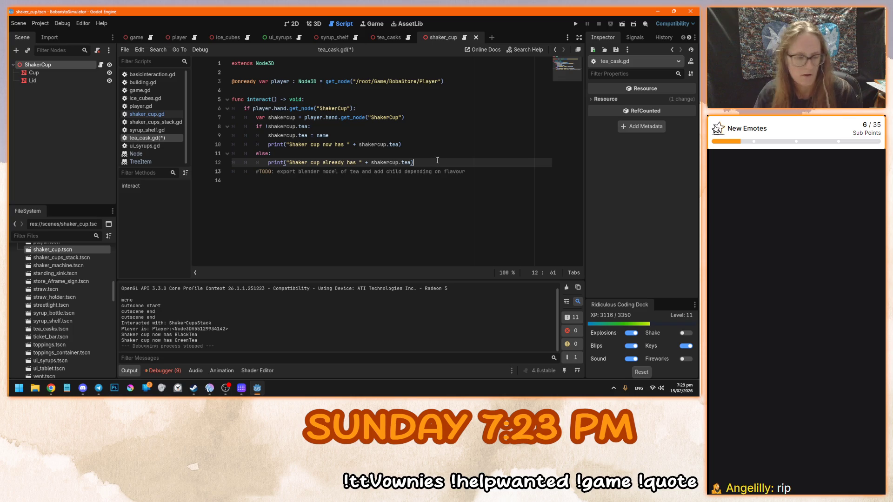
pyautogui.press('F5')
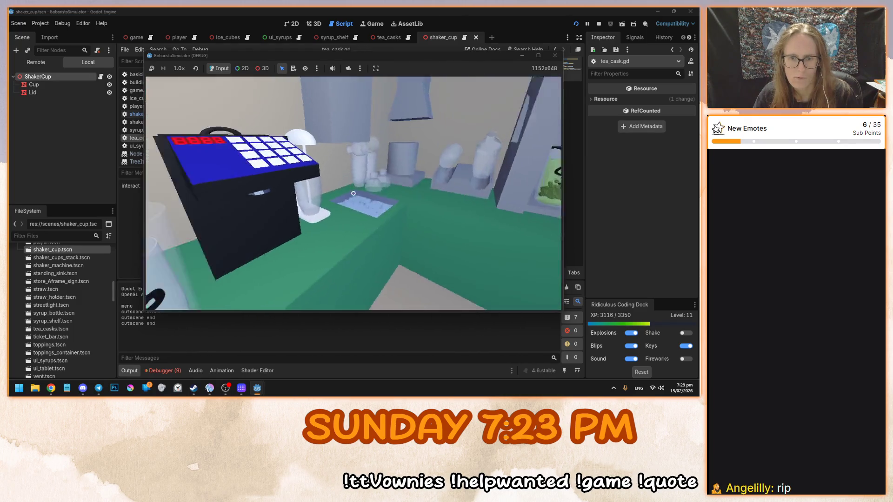
# Grab a cup, fill it from the black and green tea casks, then stop the game
pyautogui.press('e')
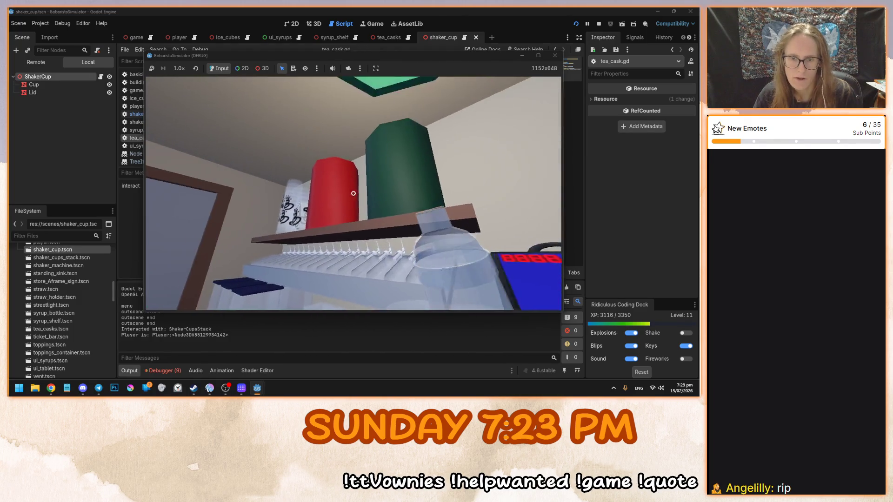
pyautogui.press('e')
pyautogui.press('e')
pyautogui.press('e')
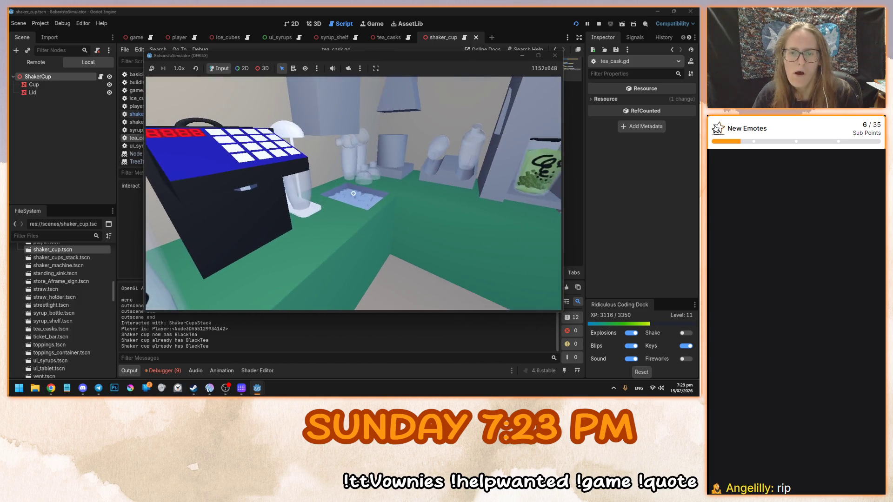
pyautogui.press('e')
pyautogui.press('e')
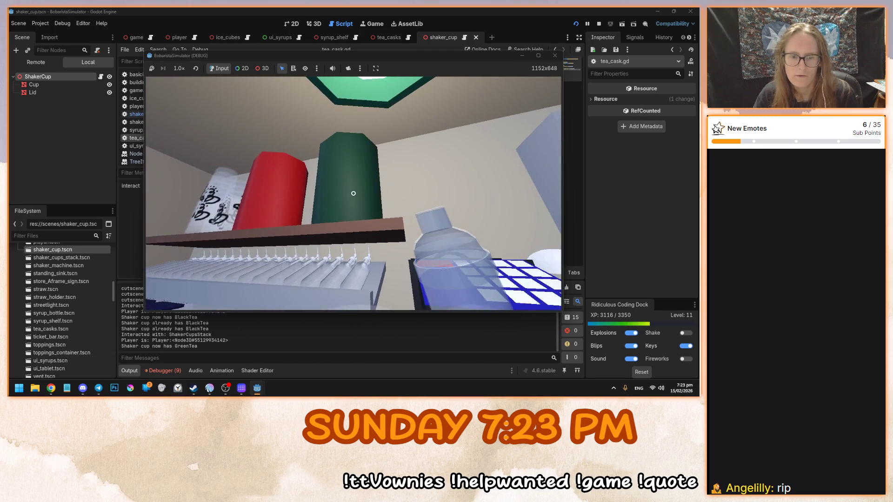
pyautogui.press('e')
pyautogui.press('e')
pyautogui.press('e')
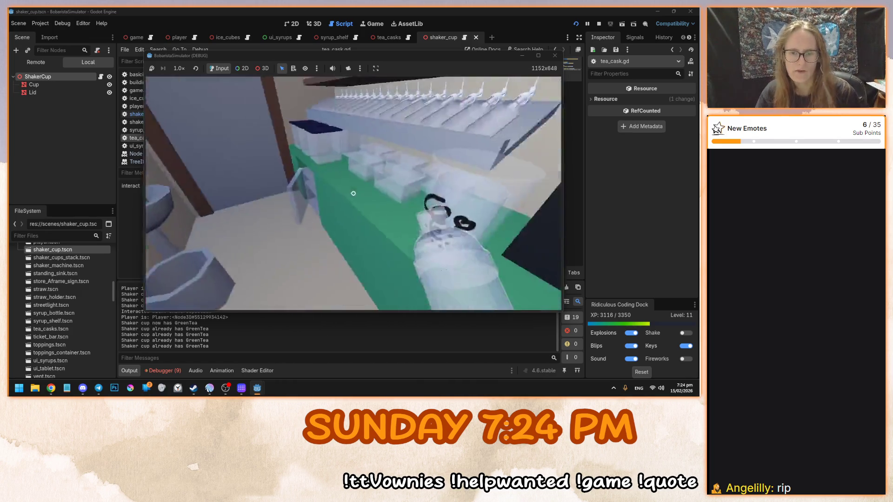
pyautogui.press('F8')
# Look over the tea cask script lines, then open the ShakerCup's script shaker_cup.gd
pyautogui.click(424, 186)
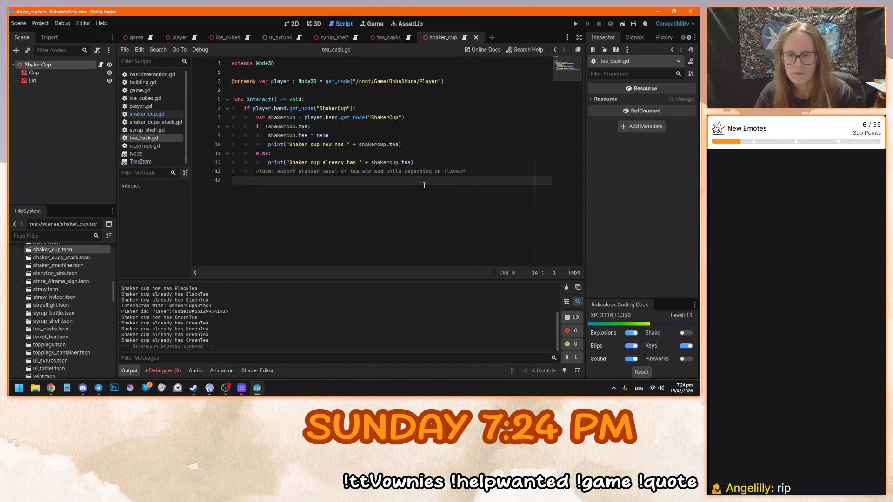
pyautogui.click(443, 160)
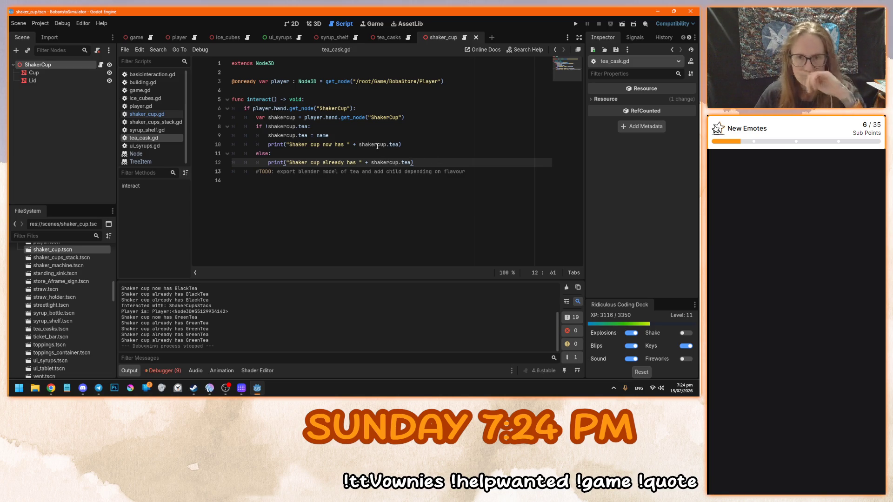
pyautogui.click(406, 108)
pyautogui.click(484, 175)
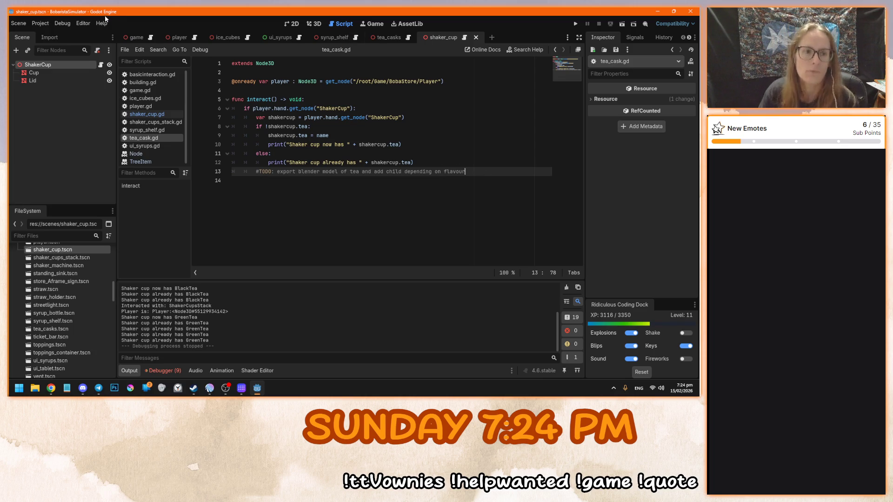
pyautogui.click(101, 65)
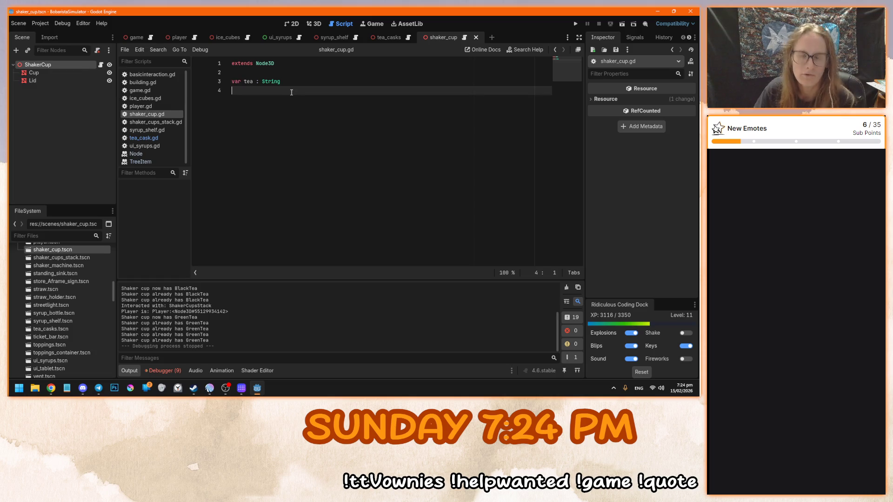
# Declare 'var syrup : String' below the tea variable
pyautogui.write('var')
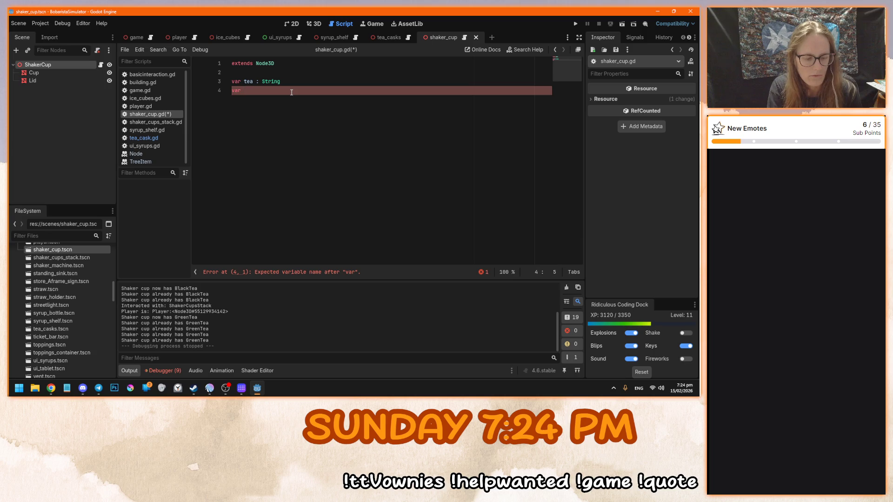
pyautogui.write('syrup')
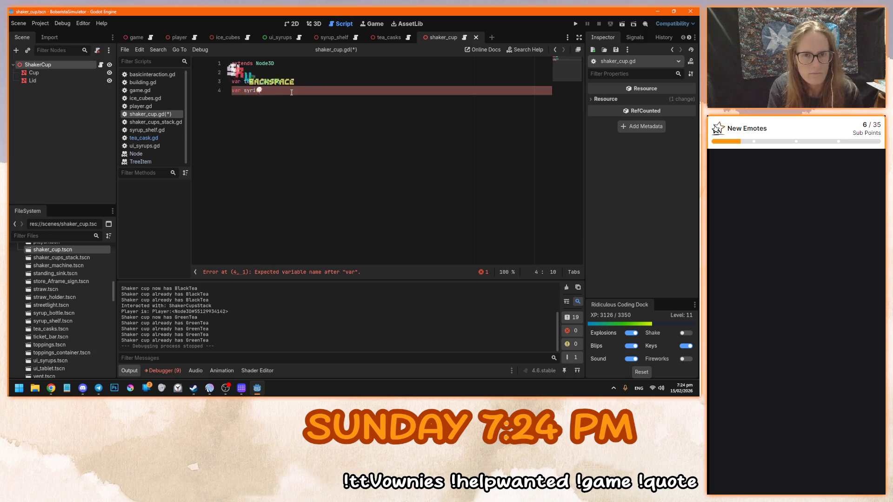
pyautogui.write(' : S')
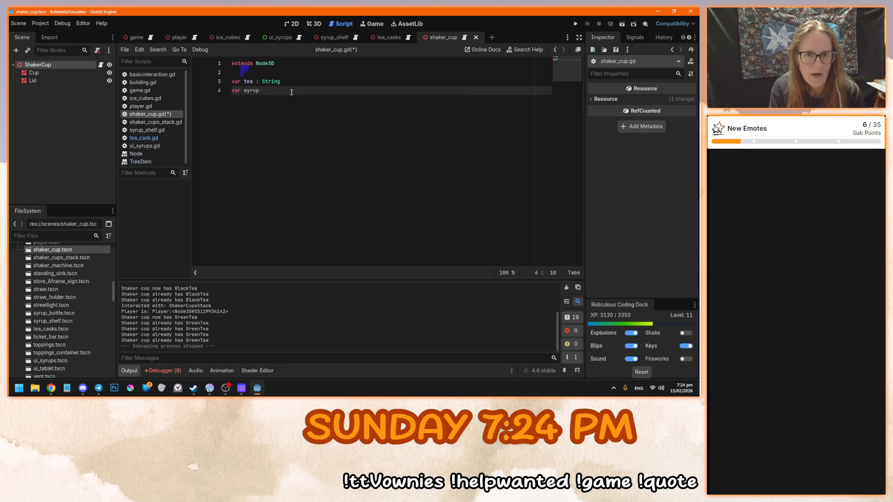
pyautogui.write('tring')
pyautogui.press('Return')
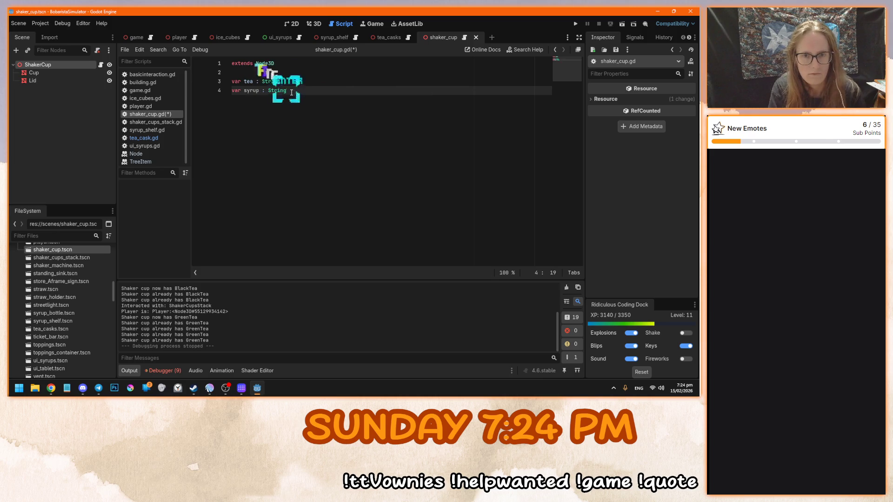
pyautogui.press('Return')
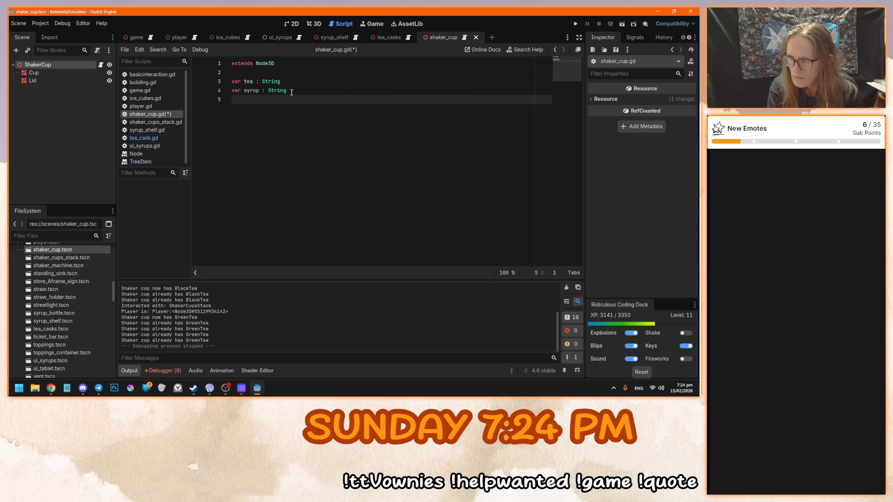
# Add a commented-out '#var milk : String' line and begin 'var fructose : fl' below it
pyautogui.write('#var')
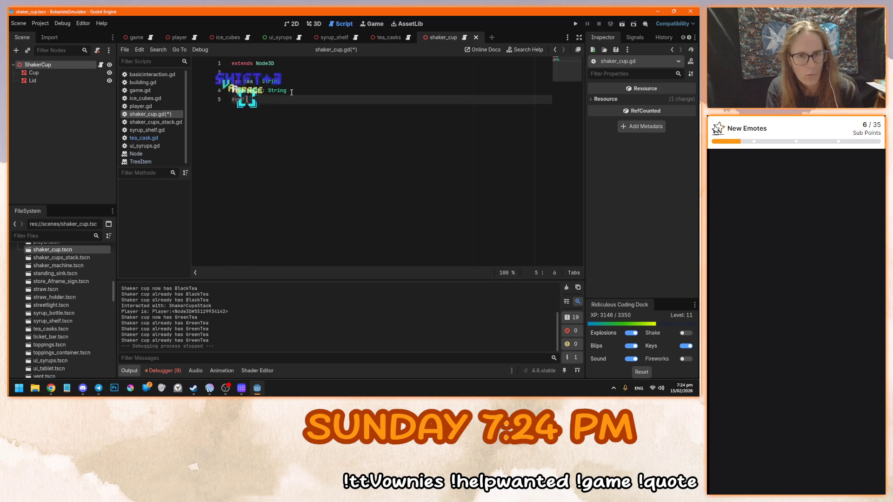
pyautogui.write(' milk : String')
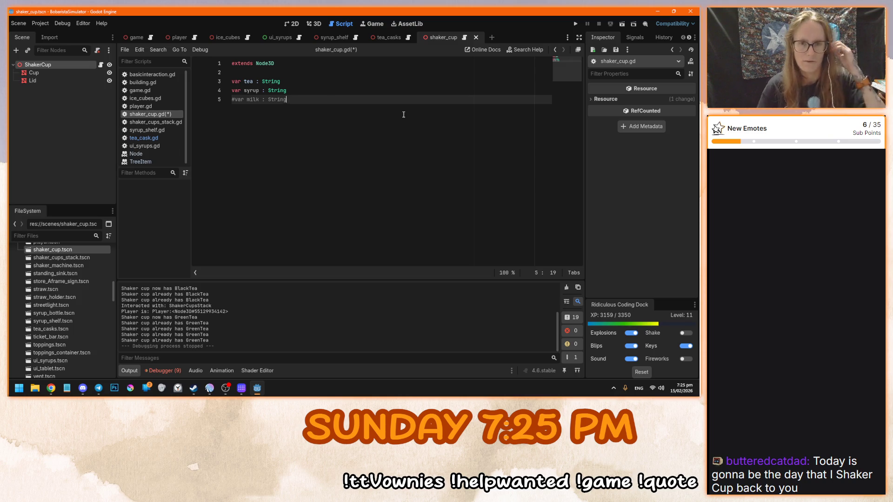
pyautogui.press('Return')
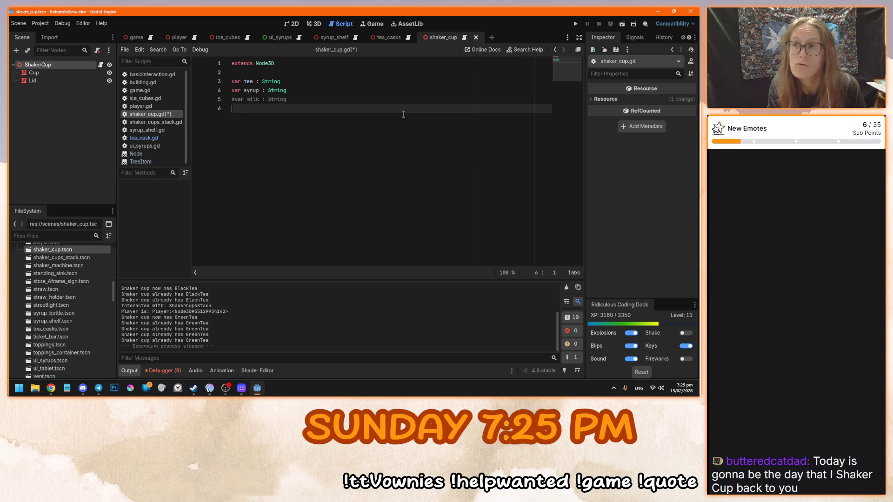
pyautogui.write('#')
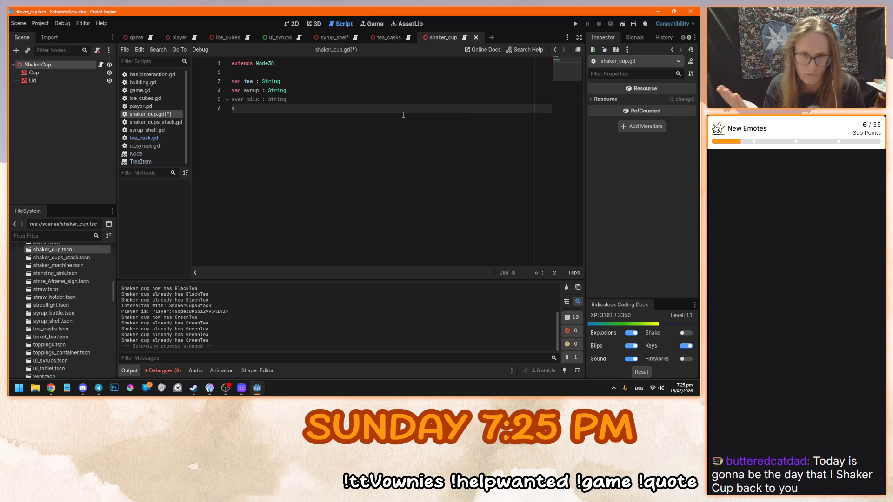
pyautogui.press('BackSpace')
pyautogui.write('var')
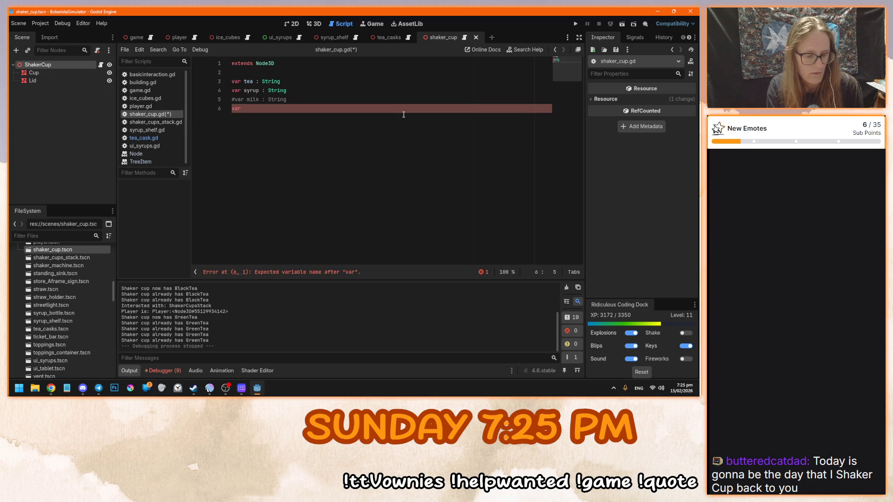
pyautogui.write(' fructose')
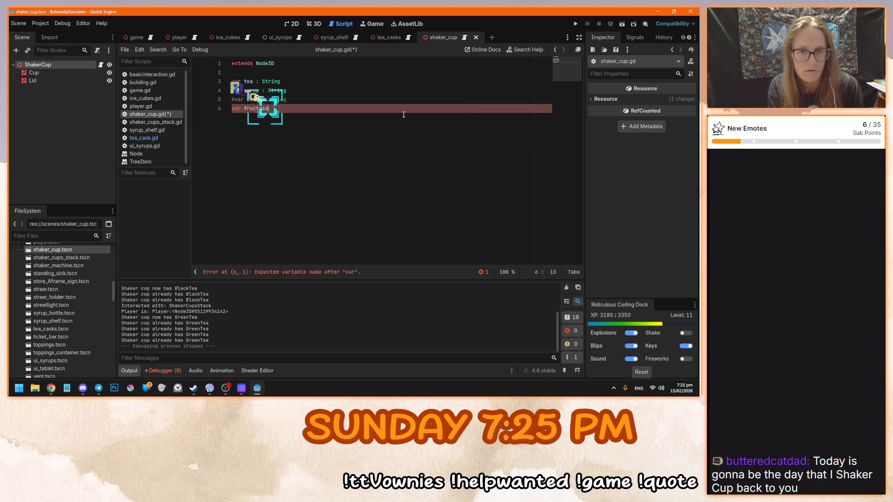
pyautogui.write(' : ')
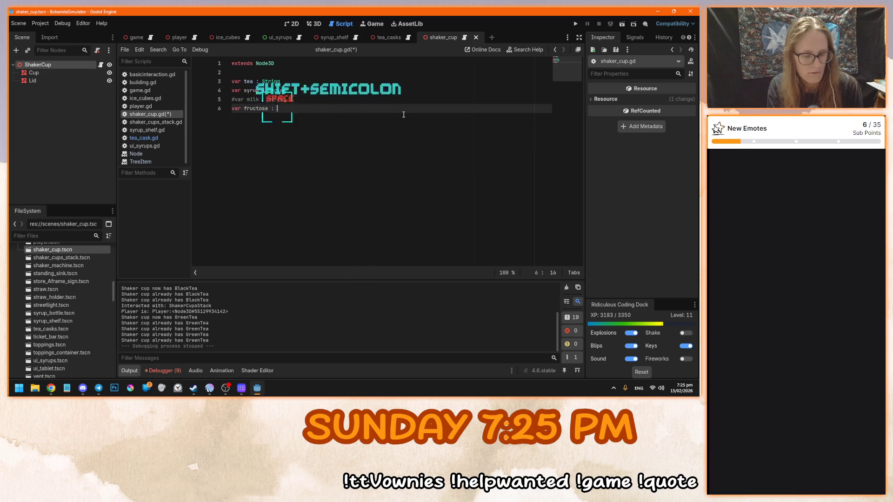
pyautogui.write('float')
# Finish fructose as a float and add 'var ice : float' on the next line
pyautogui.press('Tab')
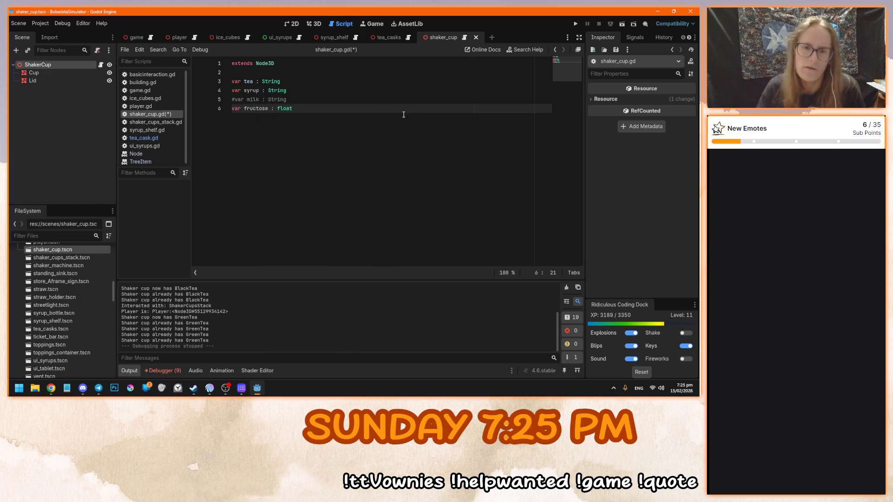
pyautogui.click(314, 99)
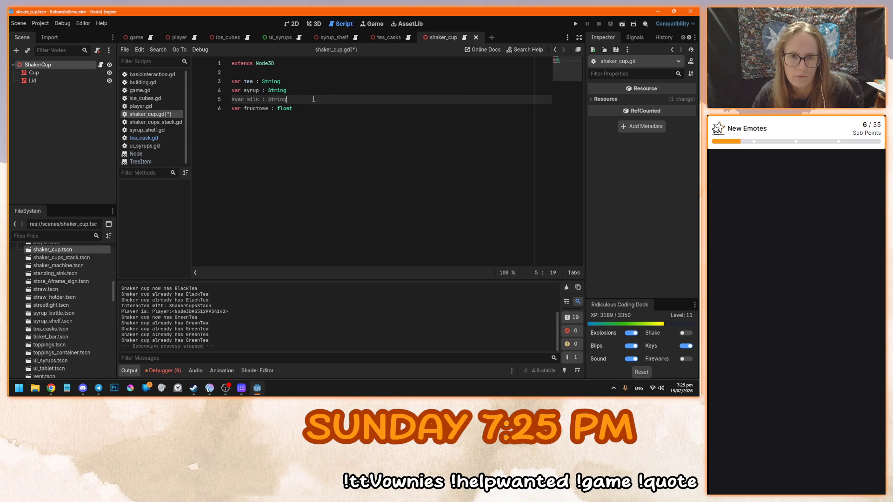
pyautogui.click(307, 108)
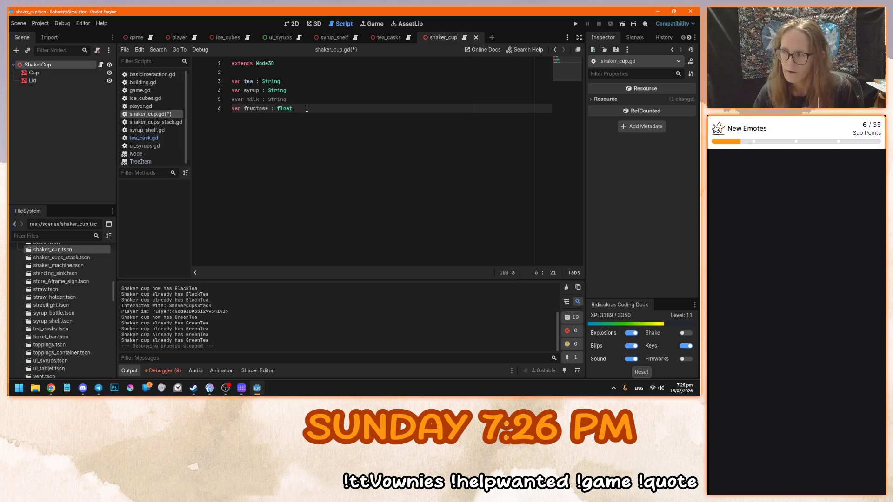
pyautogui.press('Up')
pyautogui.press('Up')
pyautogui.press('Down')
pyautogui.press('Down')
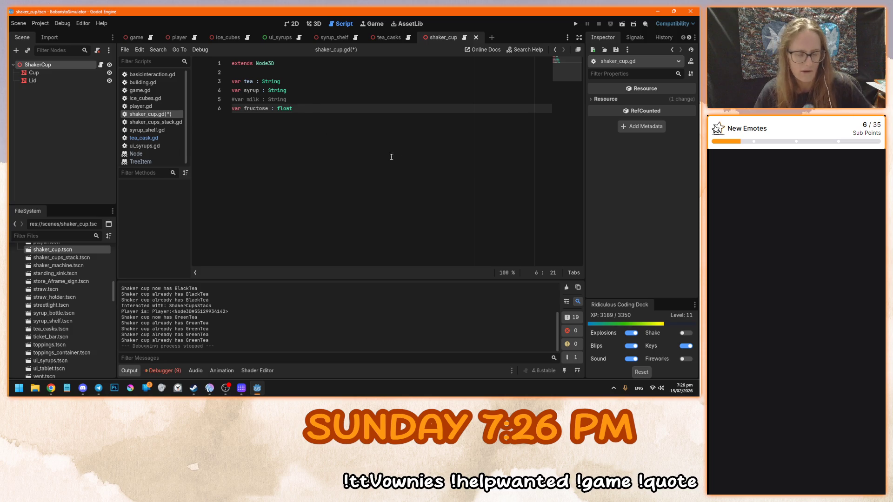
pyautogui.press('Return')
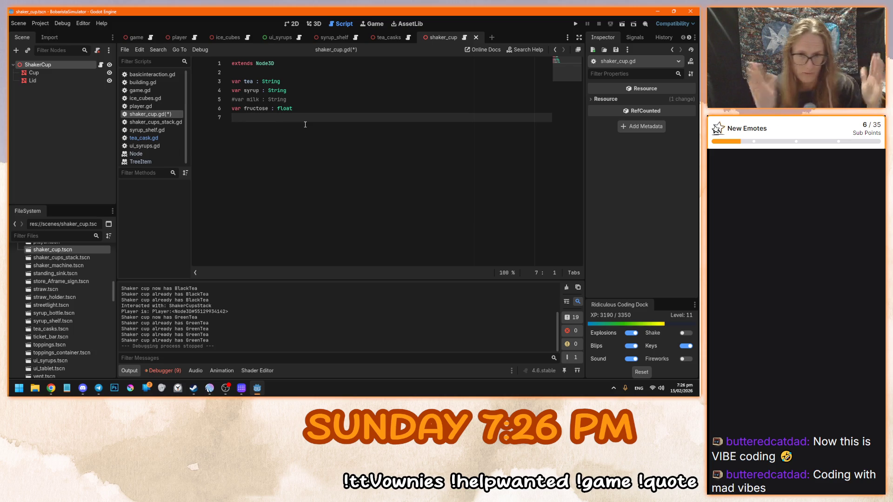
pyautogui.write('var ice ')
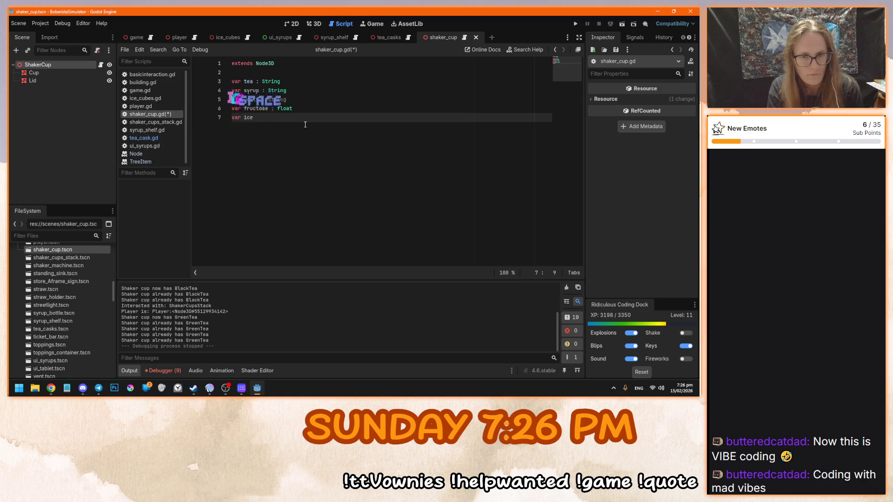
pyautogui.write(': float')
pyautogui.press('Return')
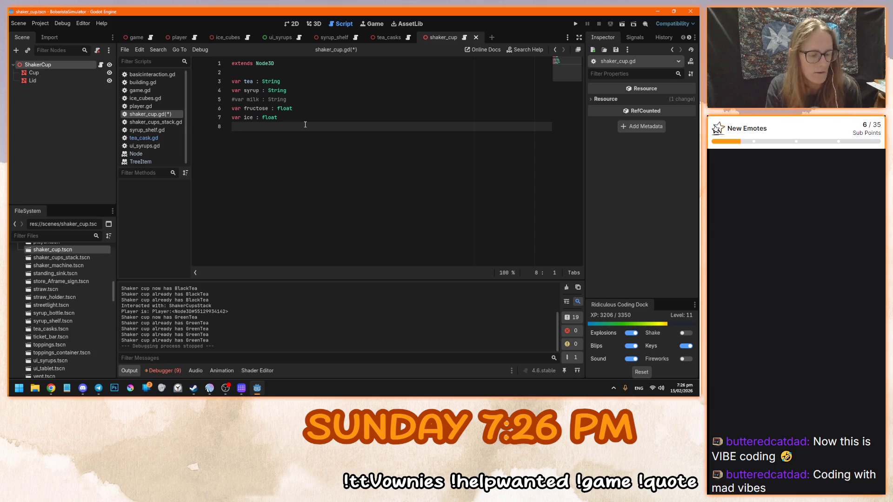
# Add 'var toppings : Array[String]', correcting the 'toopings' typo, and save shaker_cup.gd
pyautogui.write('var ')
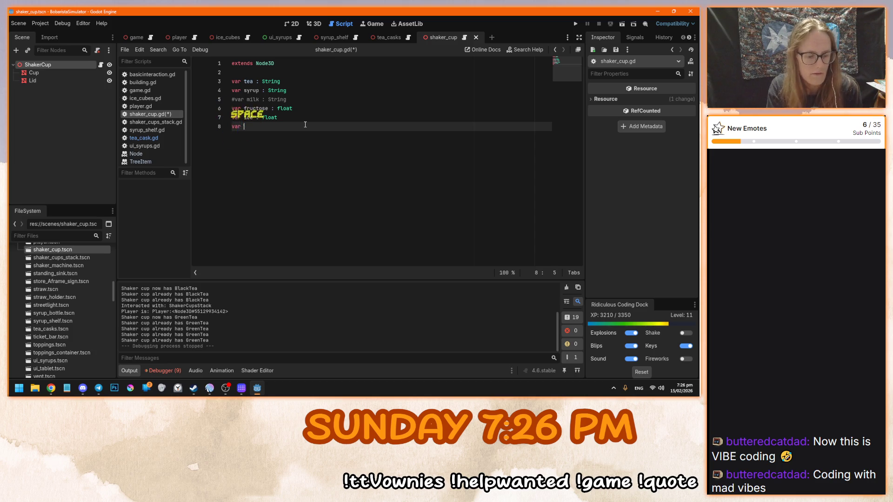
pyautogui.write('toopings')
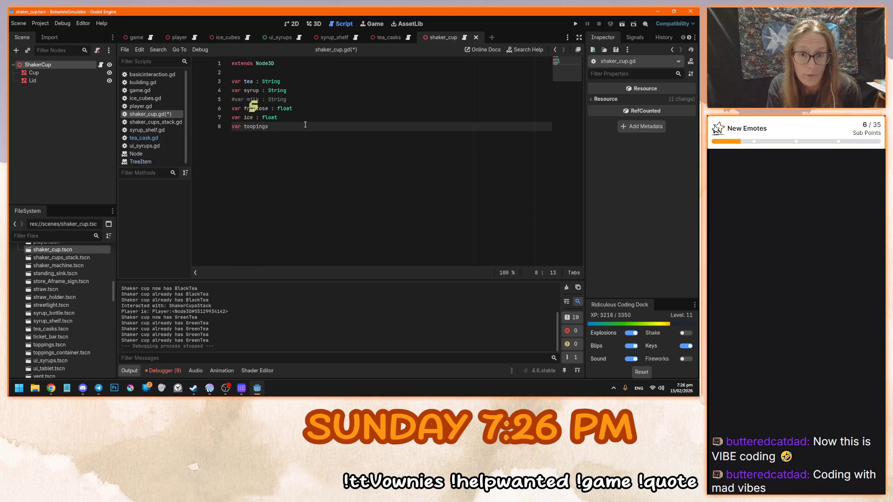
pyautogui.hotkey('ctrl', 'BackSpace')
pyautogui.write('toppings')
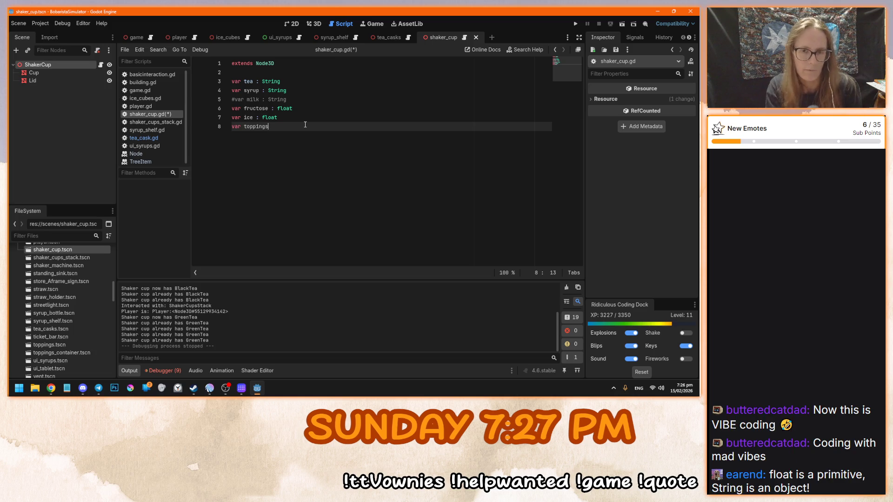
pyautogui.write(' :')
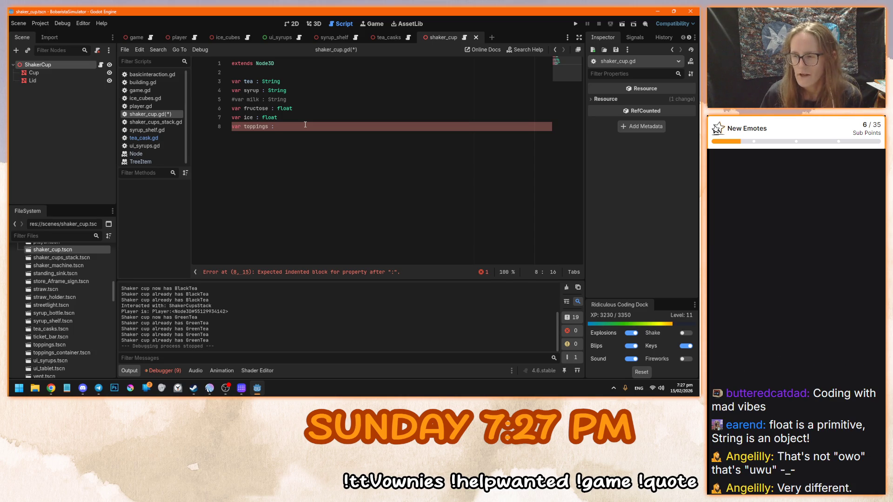
pyautogui.press('Up')
pyautogui.press('Down')
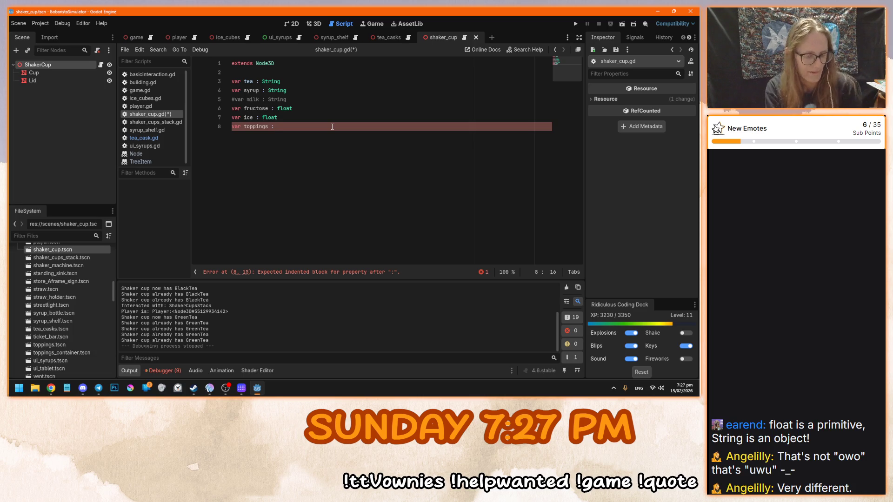
pyautogui.write('Array')
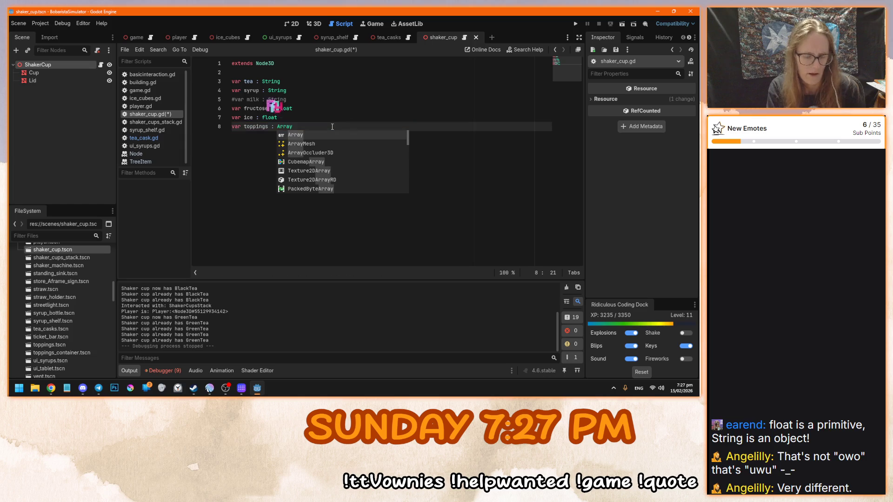
pyautogui.write('[String')
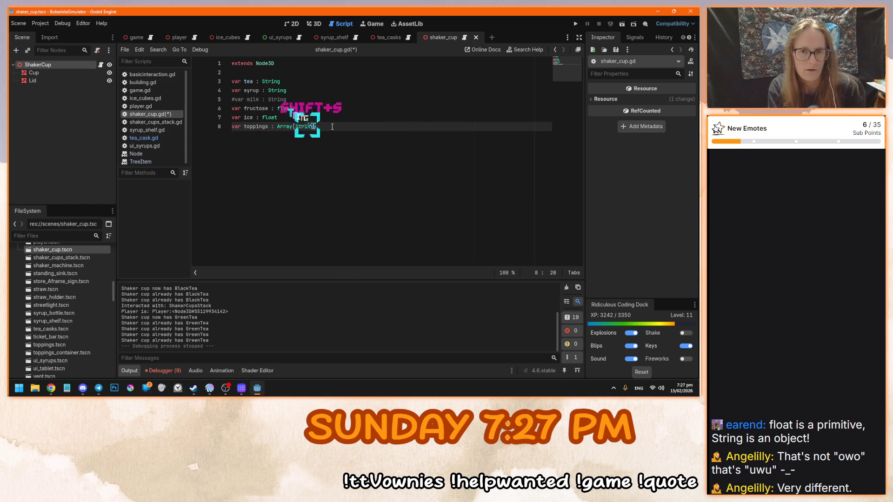
pyautogui.click(329, 122)
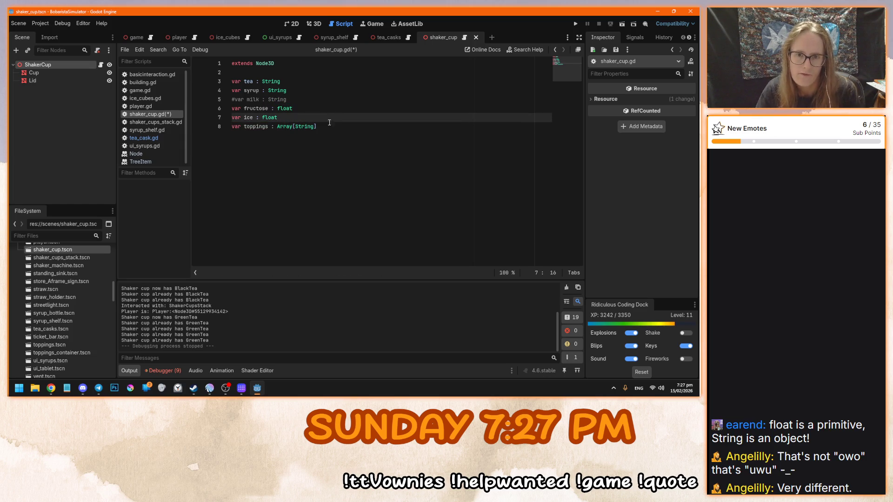
pyautogui.moveTo(310, 125)
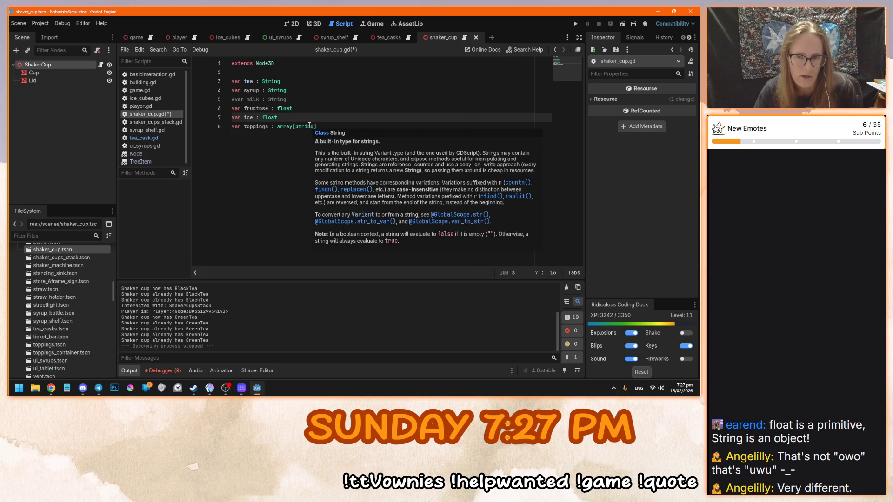
pyautogui.moveTo(316, 126); pyautogui.dragTo(276, 126)
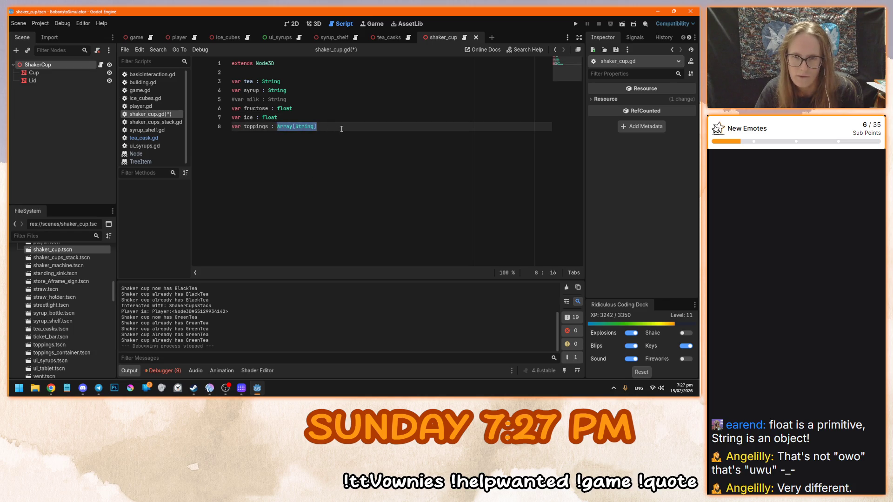
pyautogui.click(342, 128)
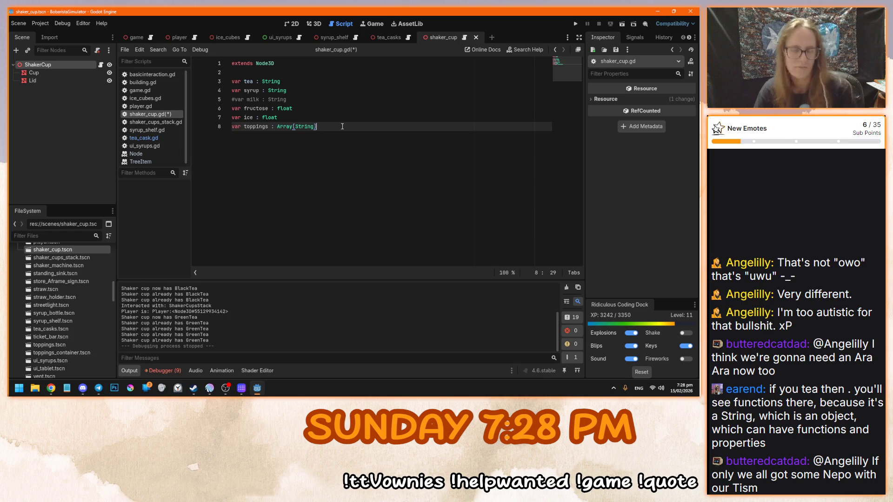
pyautogui.hotkey('ctrl', 's')
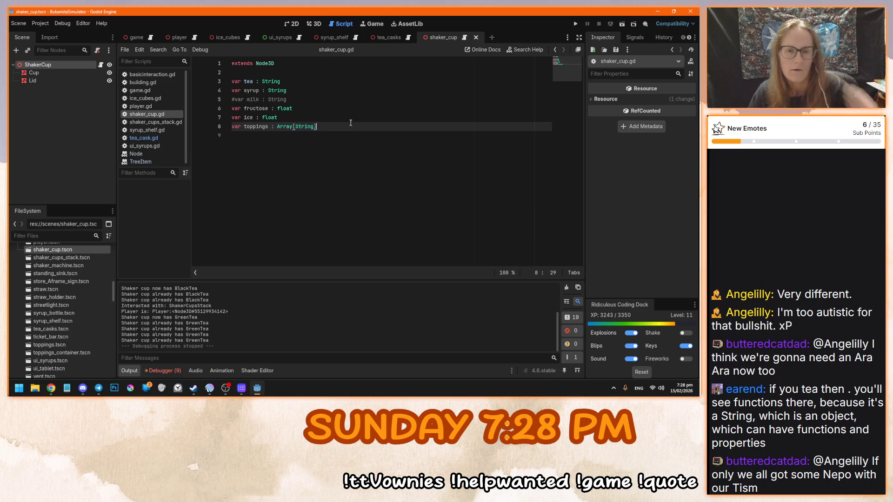
# Walk through the tea, syrup, fructose, ice and toppings declarations on lines 3 to 8
pyautogui.click(253, 82)
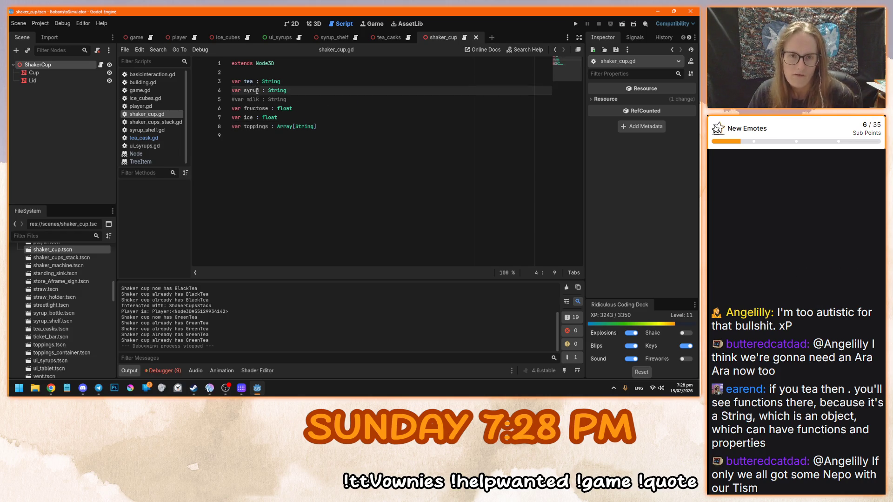
pyautogui.click(301, 112)
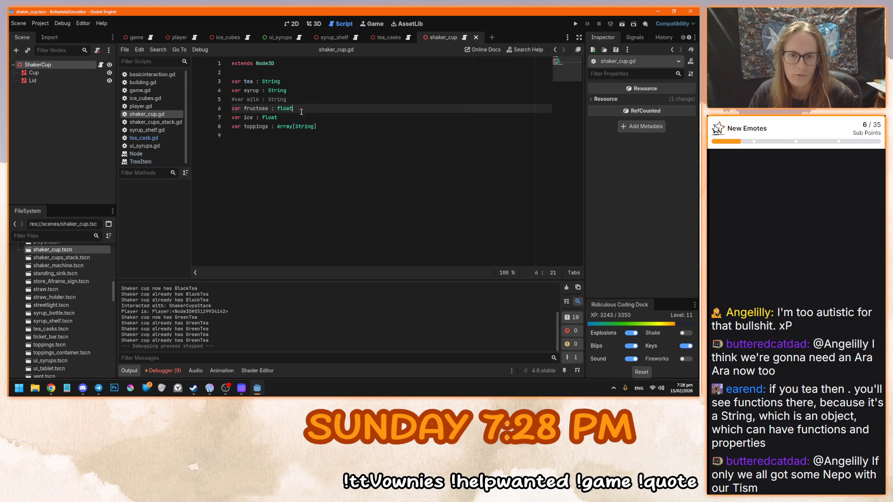
pyautogui.click(249, 118)
pyautogui.click(254, 127)
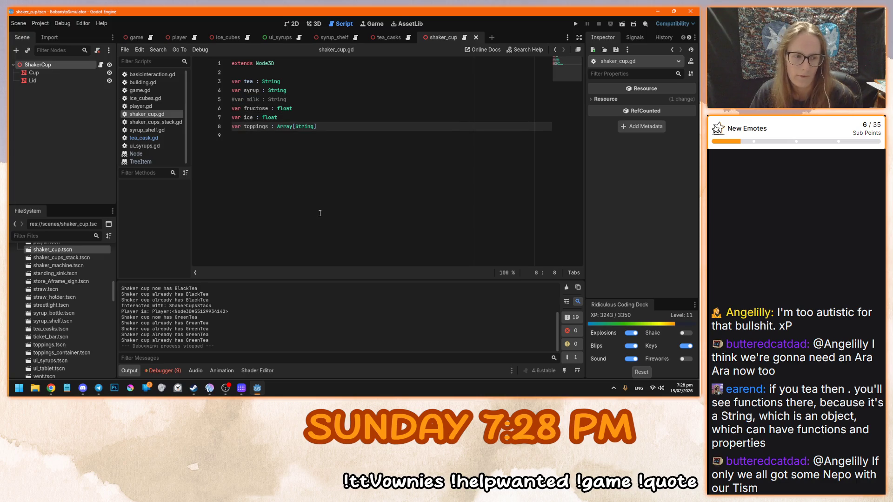
pyautogui.click(341, 152)
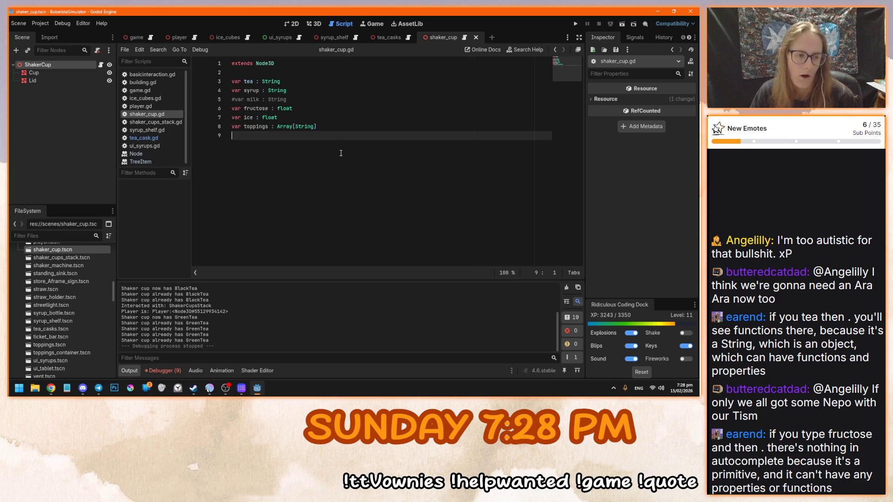
pyautogui.click(278, 108)
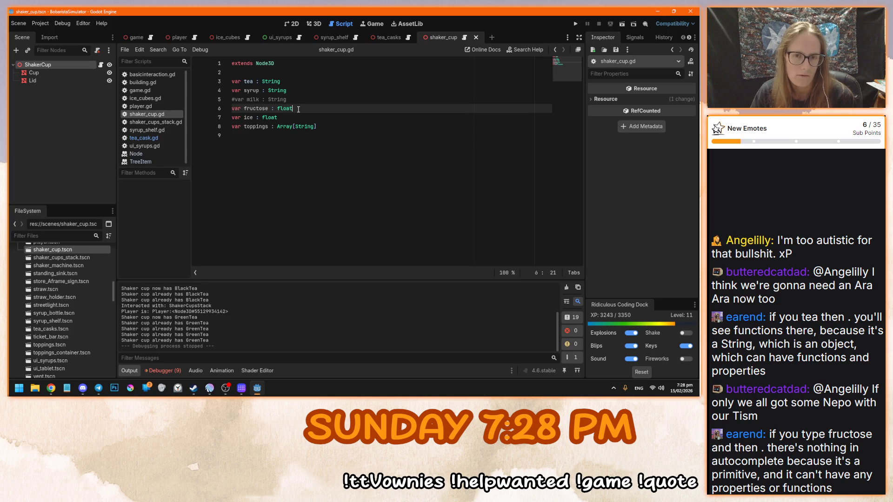
pyautogui.click(339, 132)
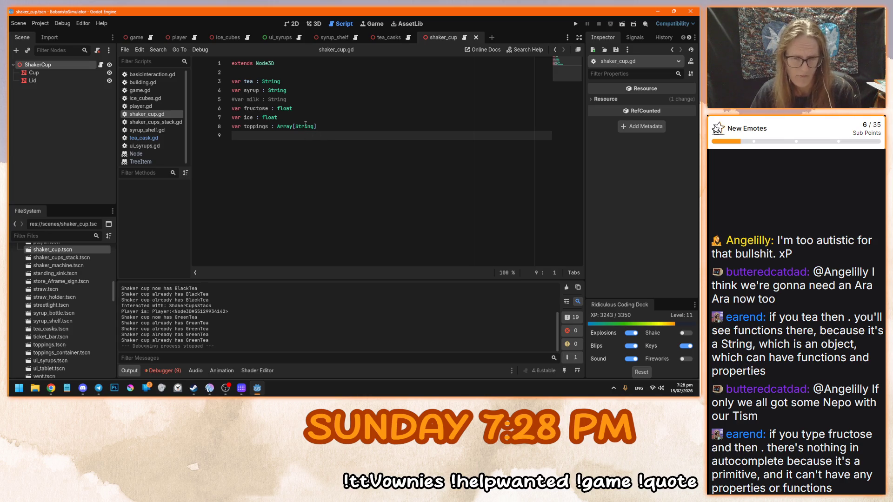
pyautogui.click(249, 108)
pyautogui.click(251, 117)
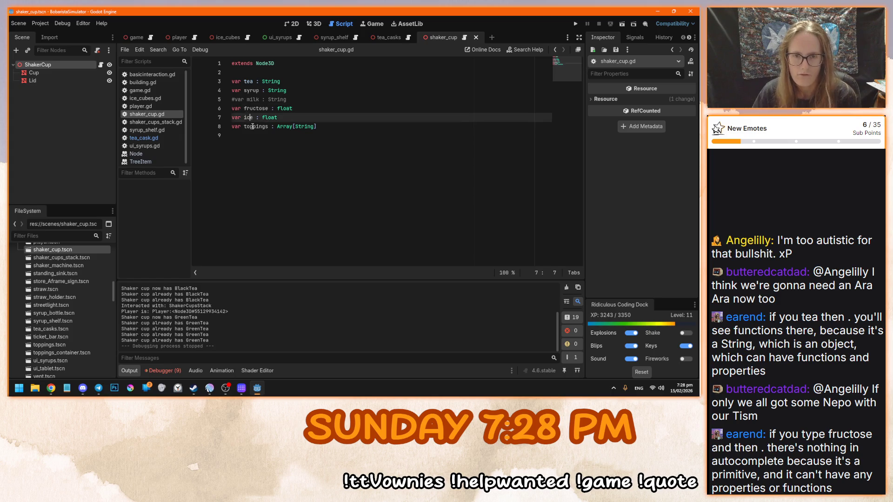
pyautogui.click(253, 127)
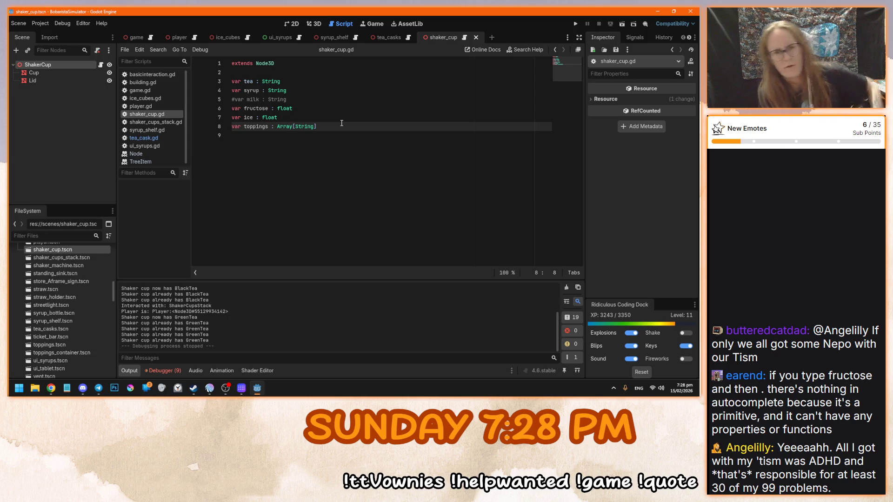
pyautogui.click(346, 121)
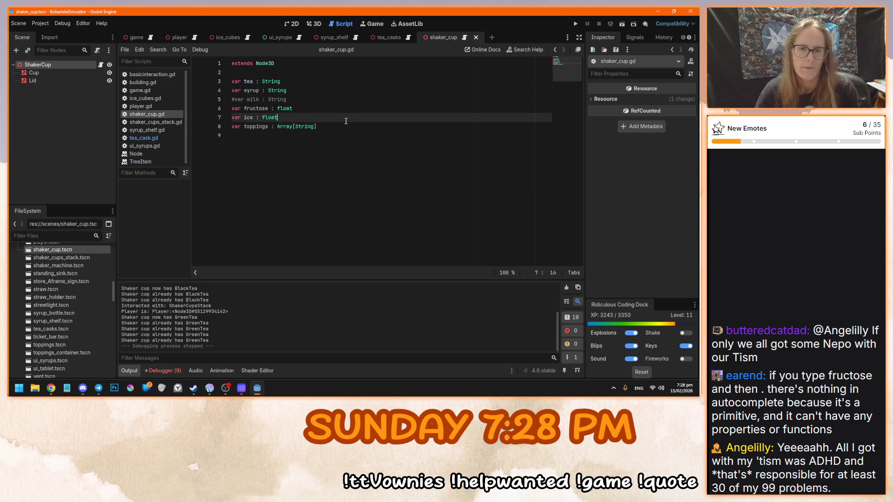
pyautogui.click(301, 93)
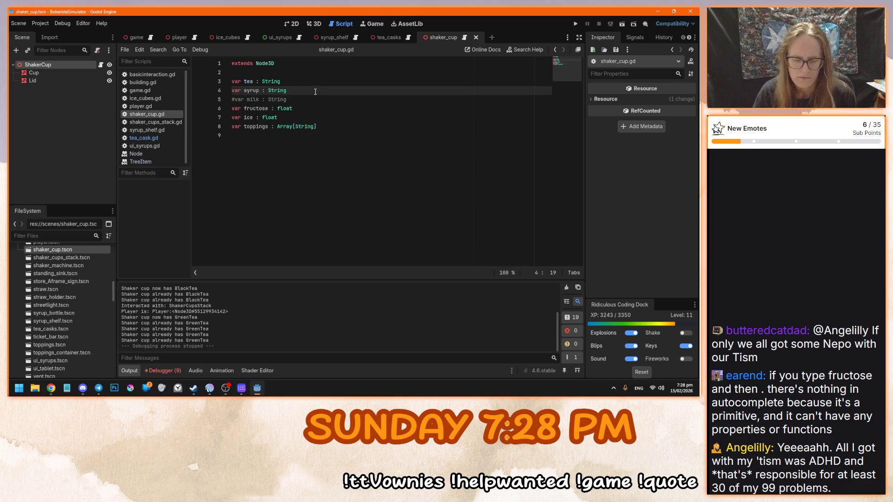
# Write the line 5 note '#NOTE: do i need a bool for shaken/stirred'
pyautogui.press('Return')
pyautogui.press('Tab')
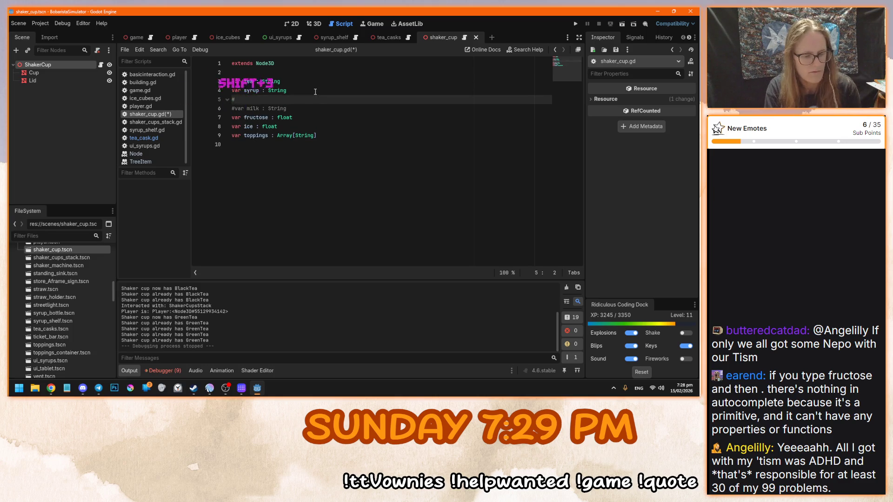
pyautogui.write('var')
pyautogui.write(': ')
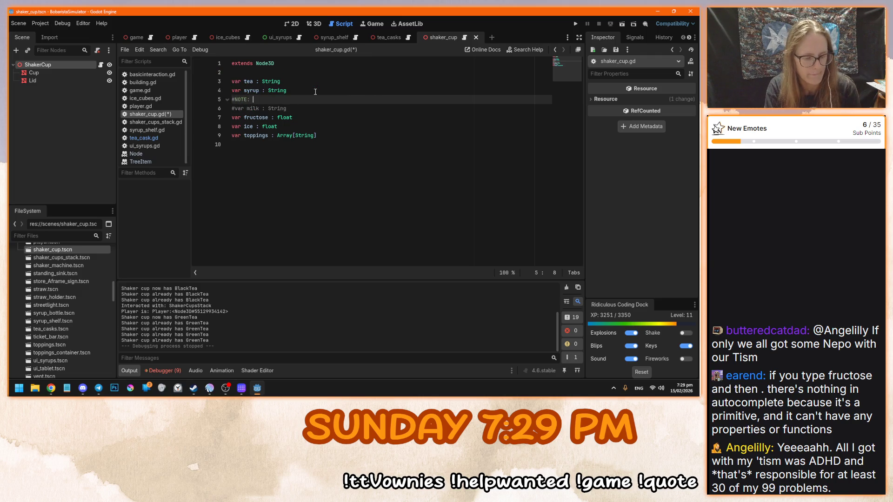
pyautogui.write("don't")
pyautogui.write('a ')
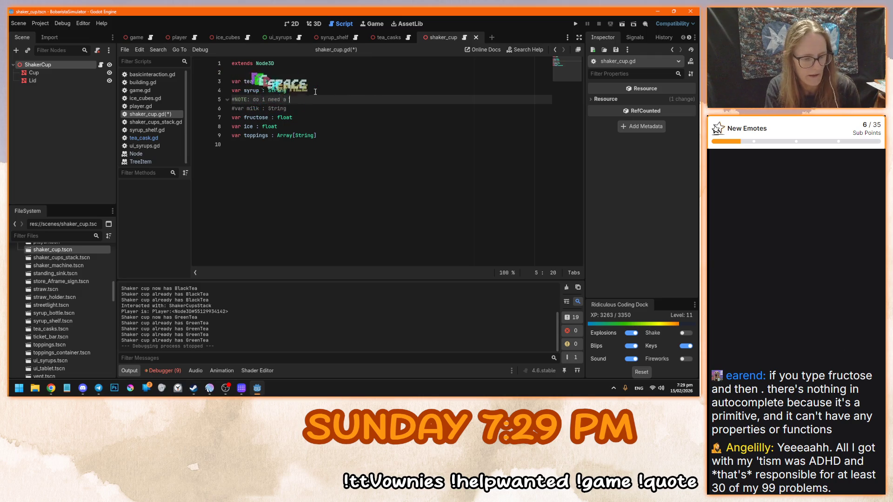
pyautogui.write('bool for s')
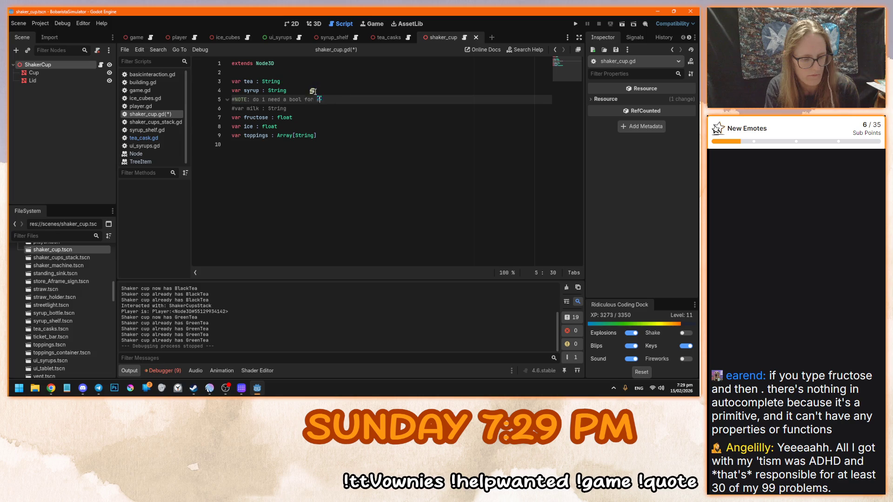
pyautogui.write('haken/stirred')
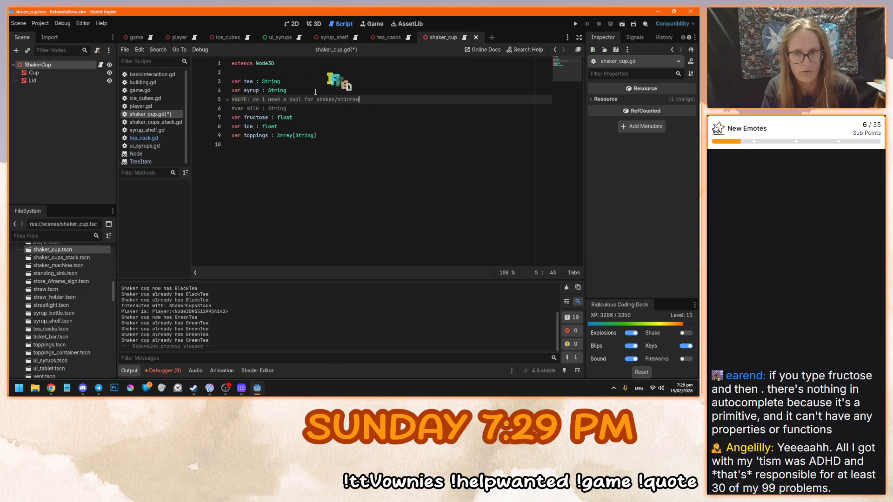
# Save shaker_cup.gd and bring the script editor back into focus
pyautogui.hotkey('ctrl', 's')
pyautogui.hotkey('shift', 'Left')
pyautogui.hotkey('shift', 'Left')
pyautogui.hotkey('shift', 'Left')
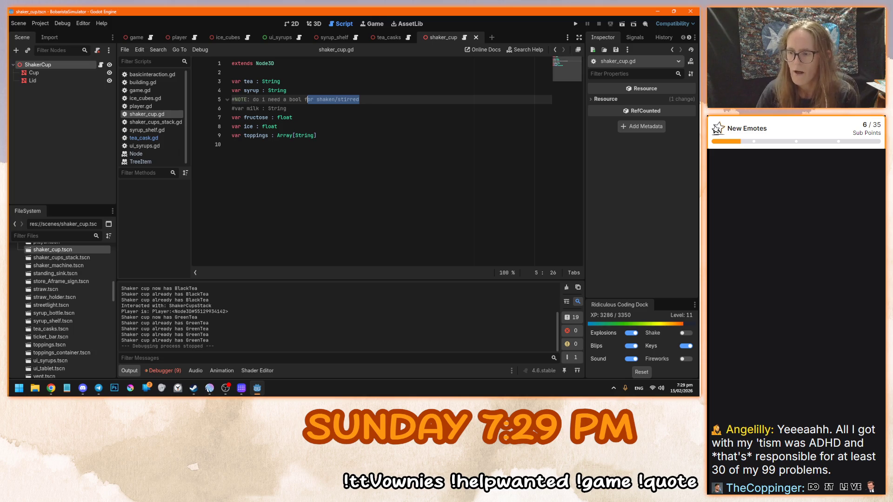
pyautogui.hotkey('alt', 'Tab')
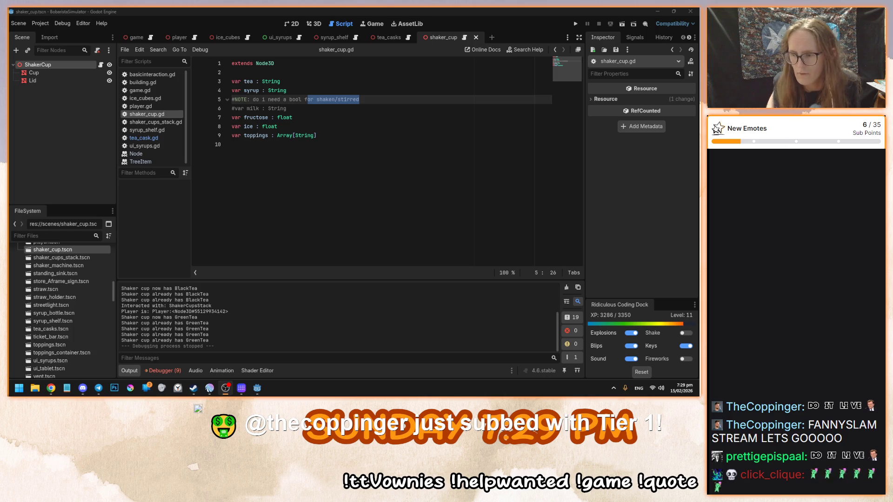
pyautogui.click(338, 209)
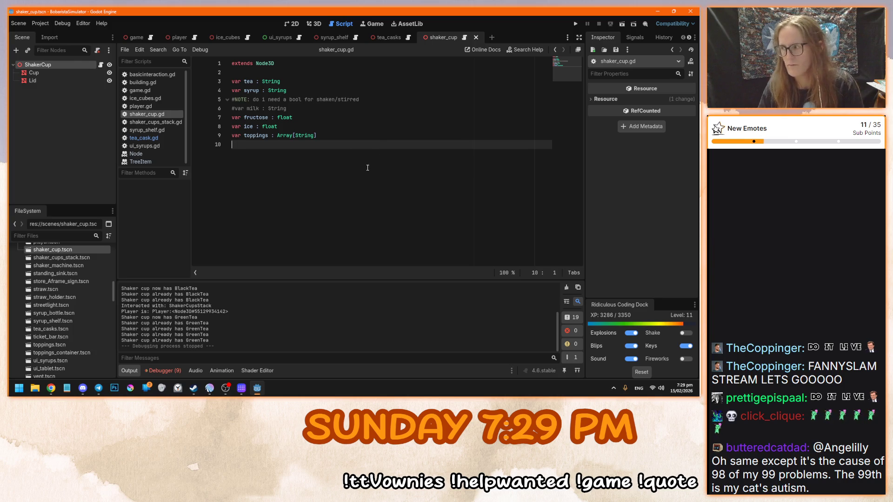
# Run the game, start it, pick up a shaker cup and fill it with BlackTea
pyautogui.press('F5')
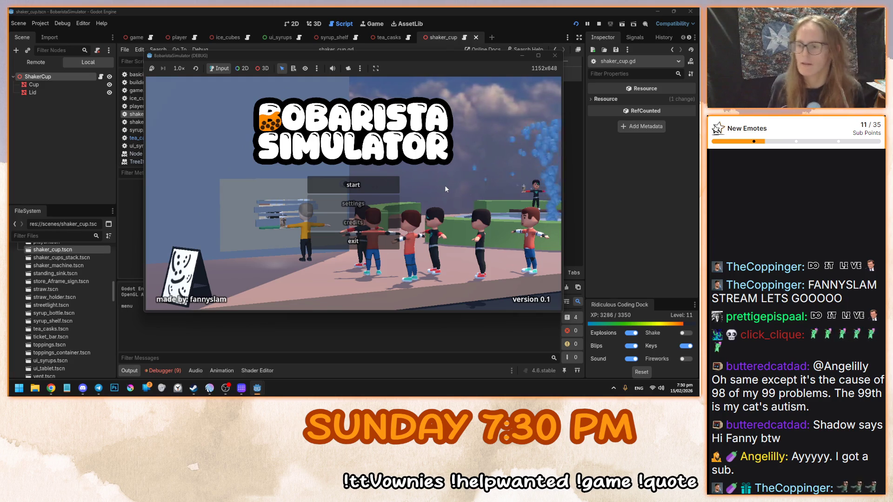
pyautogui.click(371, 185)
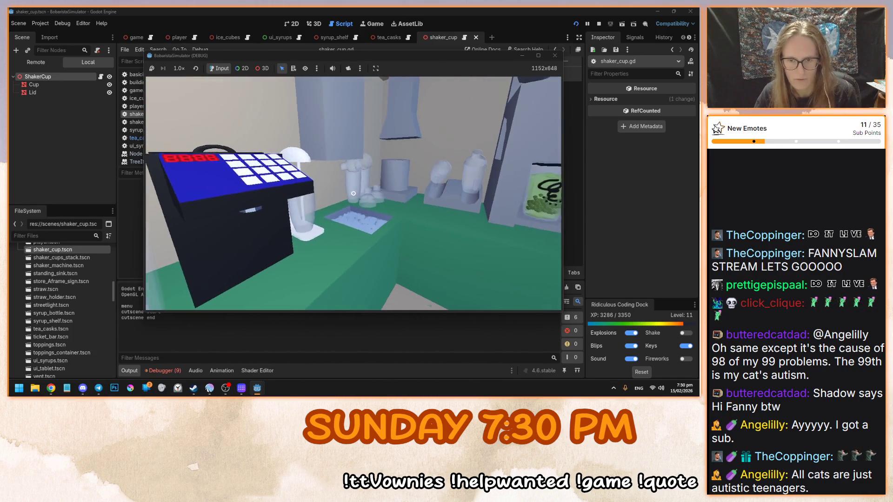
pyautogui.press('e')
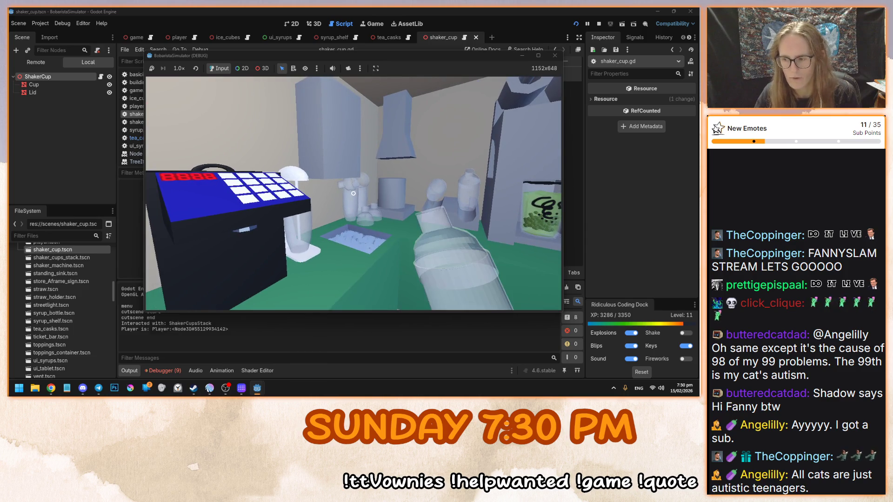
pyautogui.moveTo(353, 193)
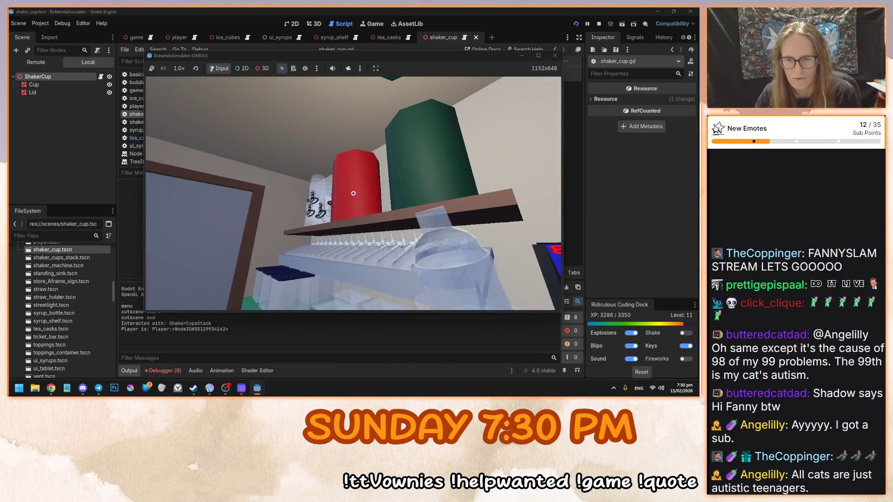
pyautogui.press('e')
pyautogui.press('e')
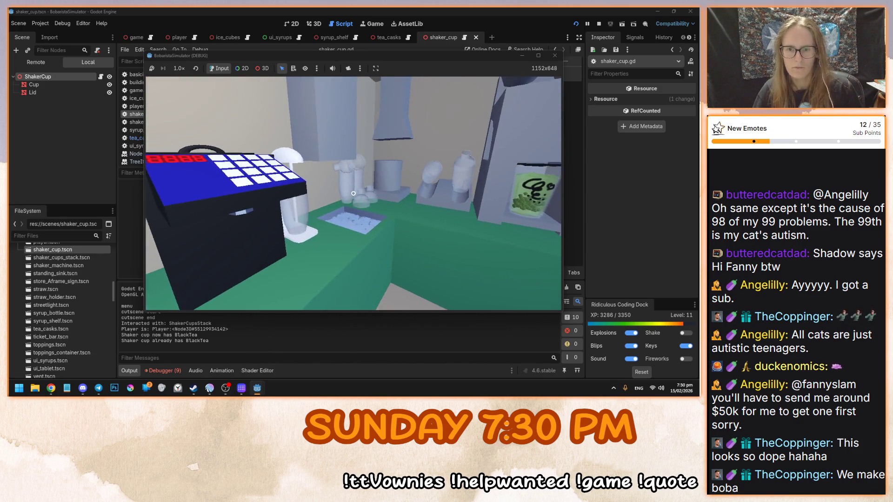
# Open and close the syrups menu, then stop the game
pyautogui.click(354, 194)
pyautogui.click(354, 194)
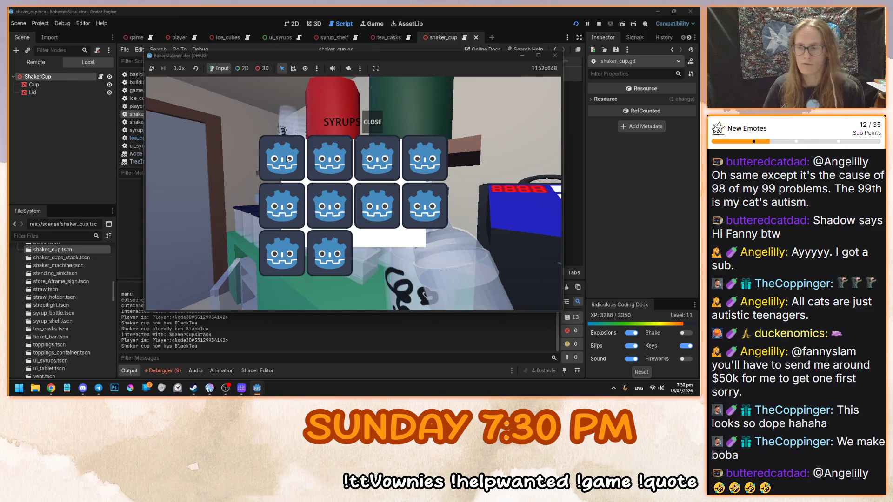
pyautogui.click(371, 122)
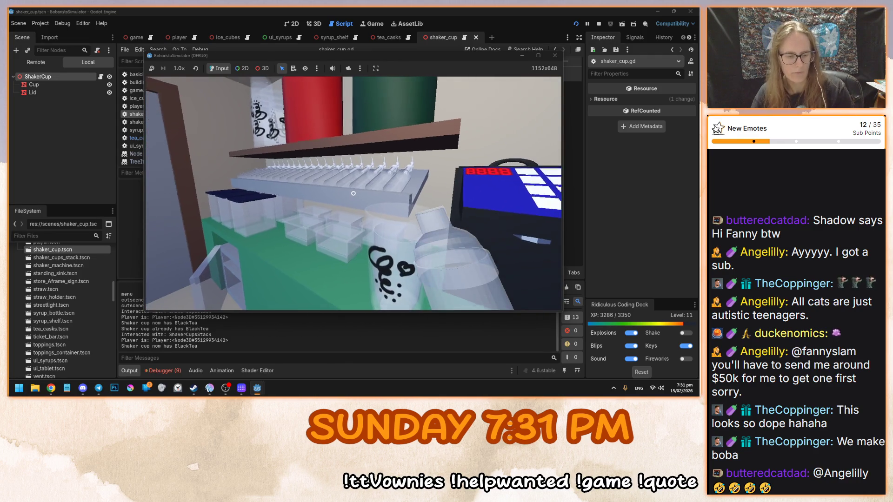
pyautogui.press('F8')
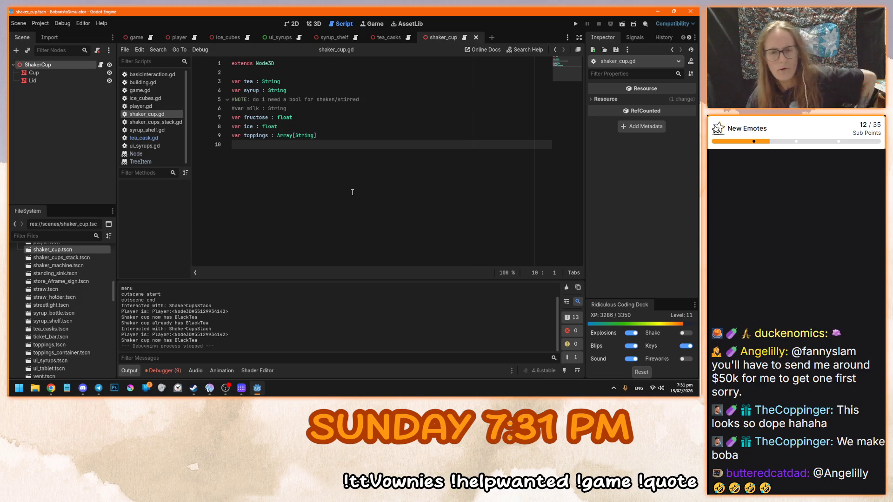
# Save the scene and look over the note and variable lines
pyautogui.hotkey('ctrl', 's')
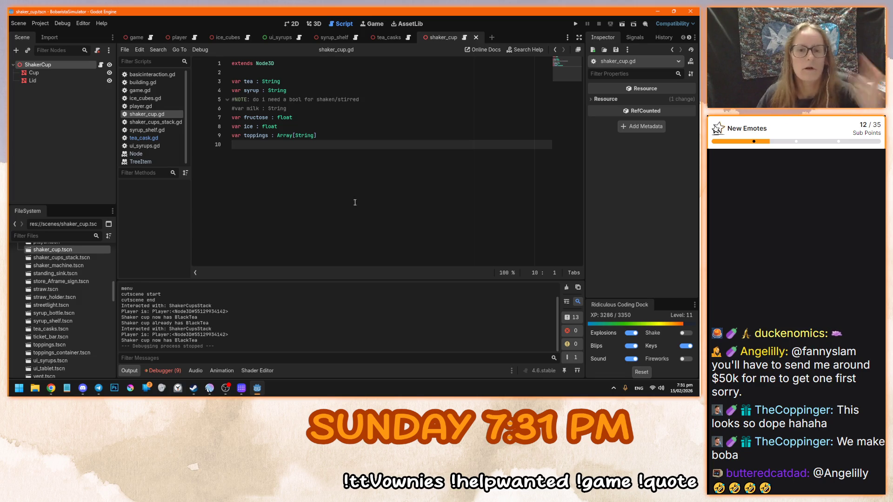
pyautogui.moveTo(290, 99); pyautogui.dragTo(367, 99)
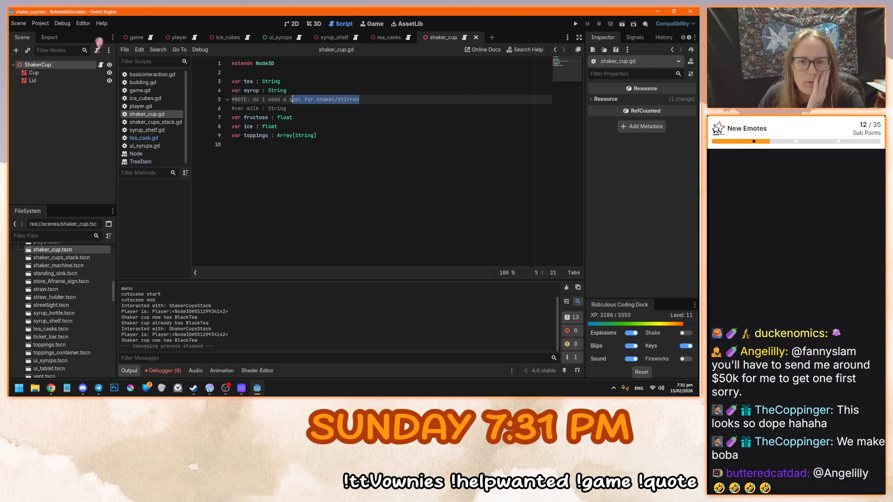
pyautogui.click(375, 101)
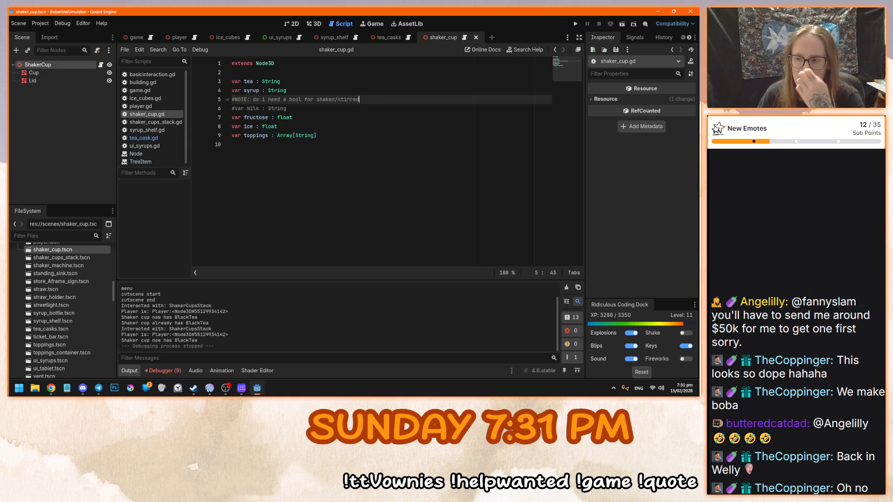
pyautogui.click(399, 121)
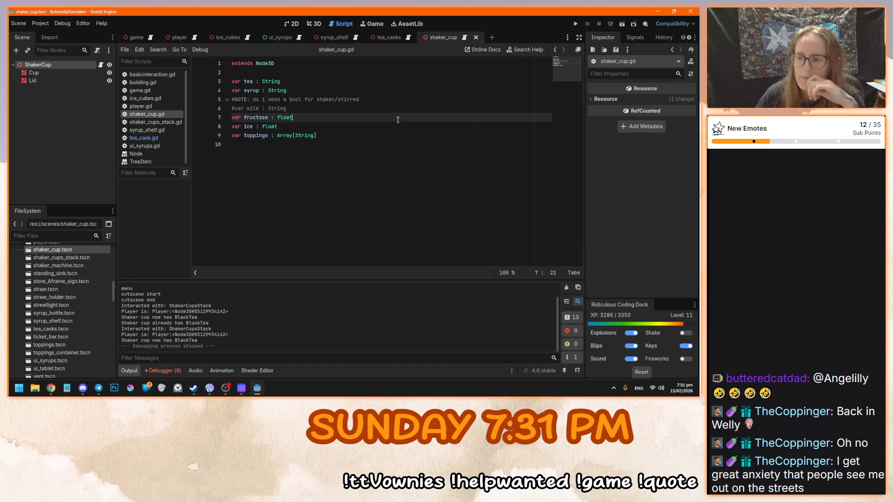
pyautogui.click(401, 140)
pyautogui.click(373, 147)
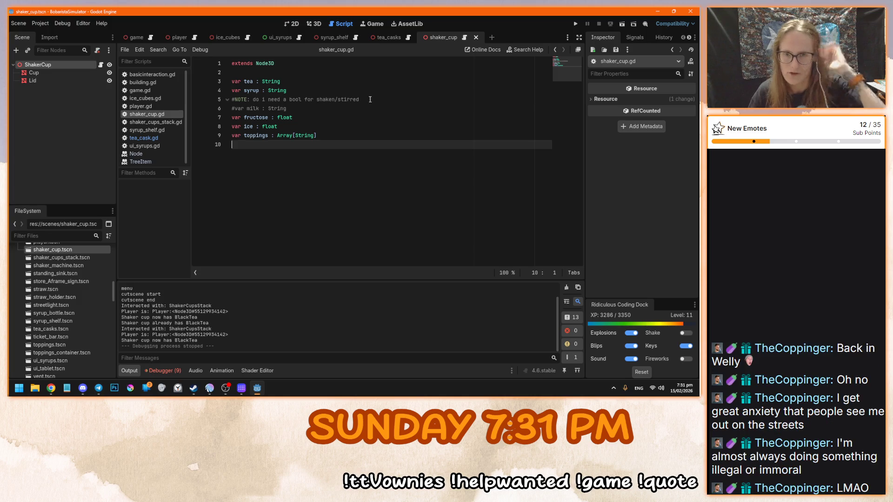
# Insert a blank line after 'var ice : float' on line 8
pyautogui.moveTo(370, 100); pyautogui.dragTo(295, 103)
pyautogui.moveTo(295, 104)
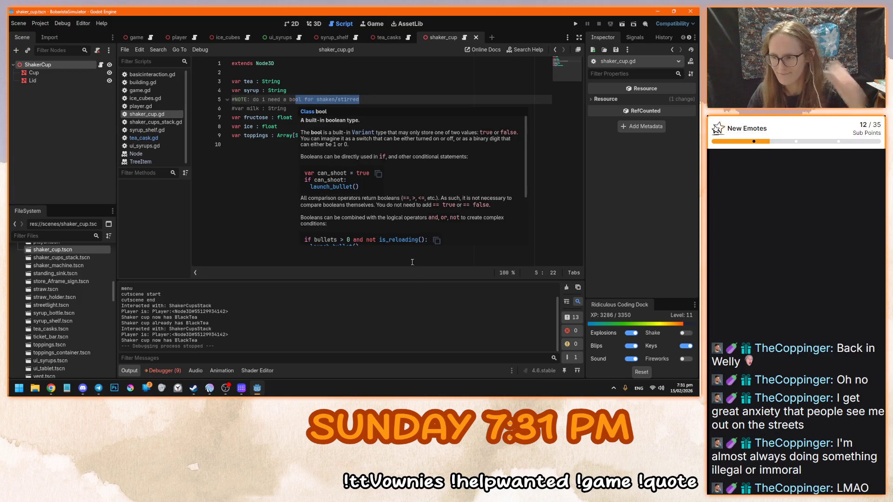
pyautogui.click(398, 138)
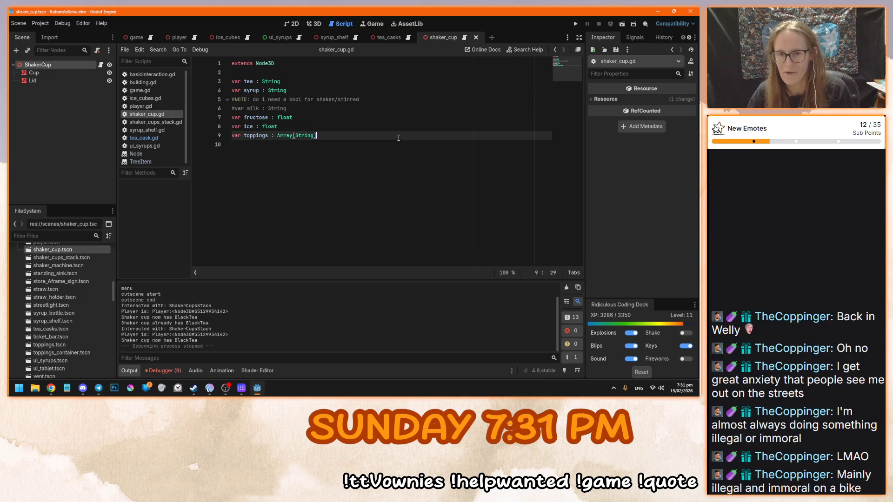
pyautogui.click(371, 101)
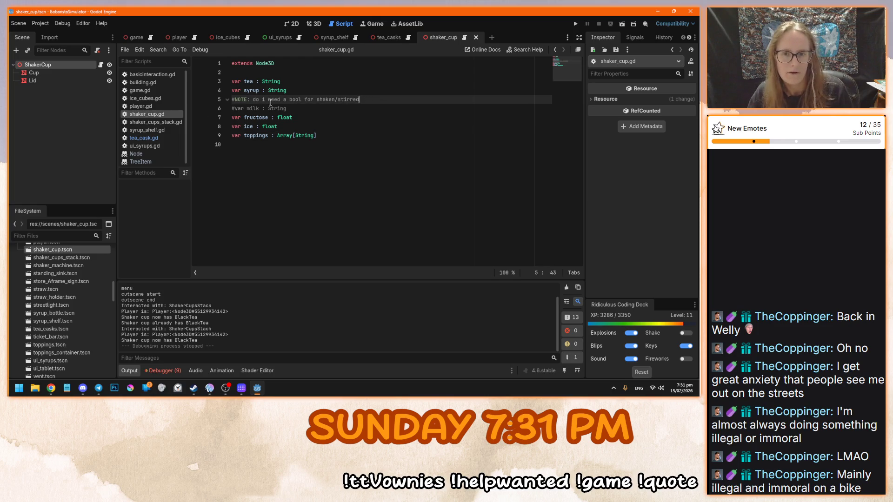
pyautogui.moveTo(362, 101); pyautogui.dragTo(232, 101)
pyautogui.click(301, 113)
pyautogui.click(302, 119)
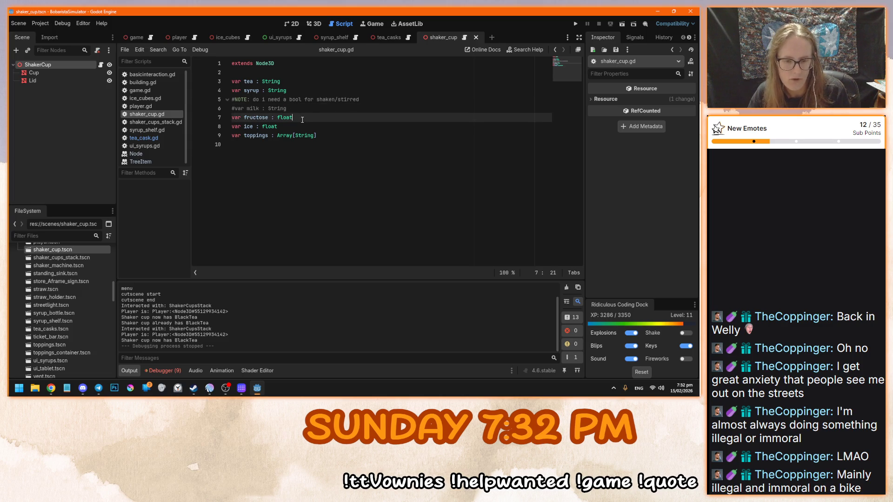
pyautogui.click(279, 126)
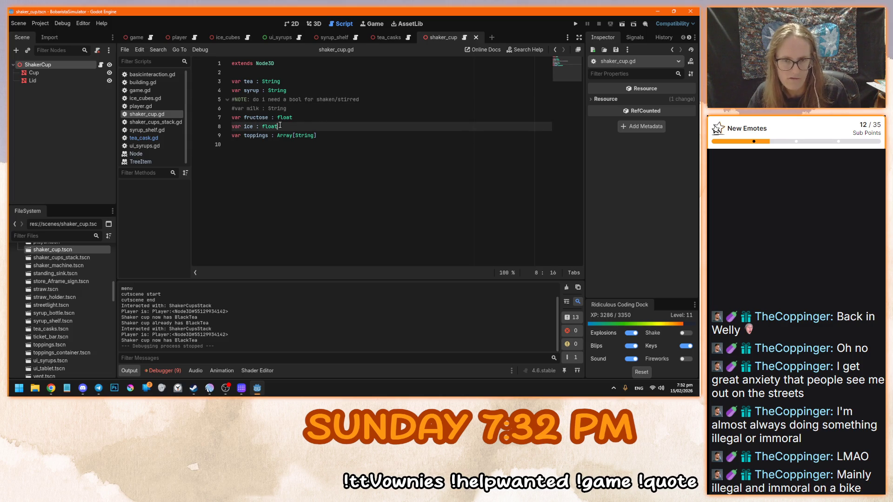
pyautogui.press('Return')
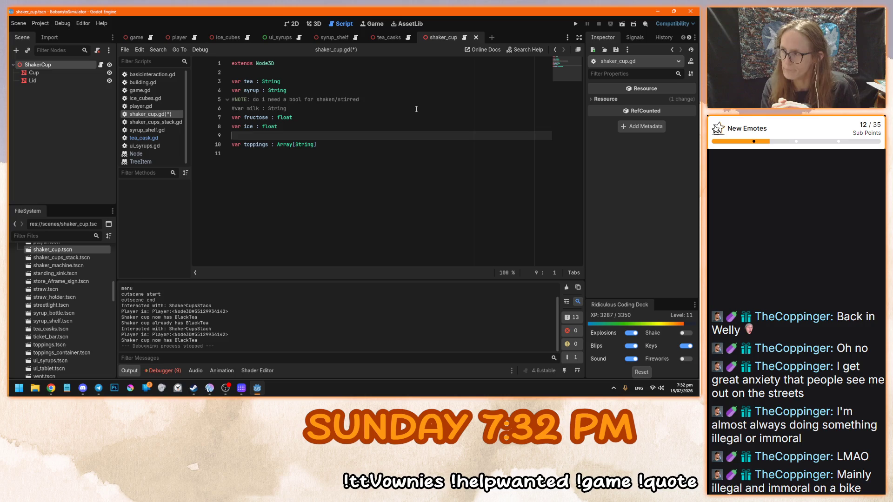
# Declare 'var shaken : bool = false' on line 9 and save the script
pyautogui.write('var ')
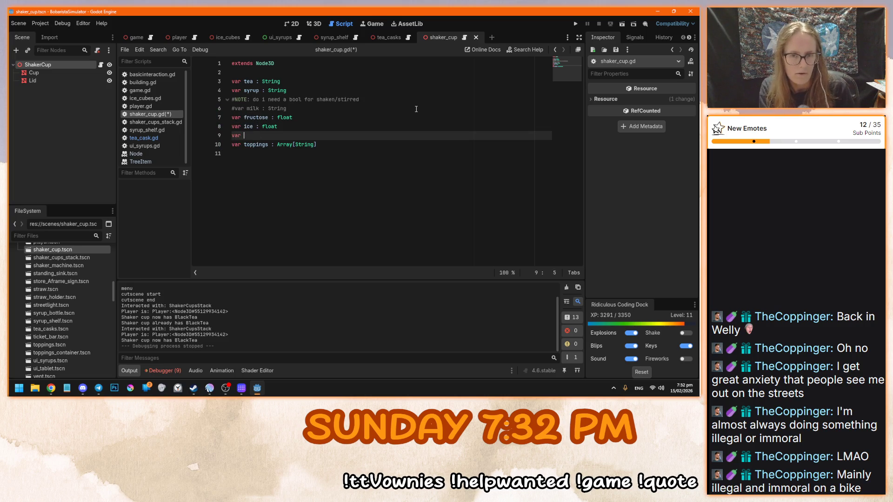
pyautogui.write('shaken')
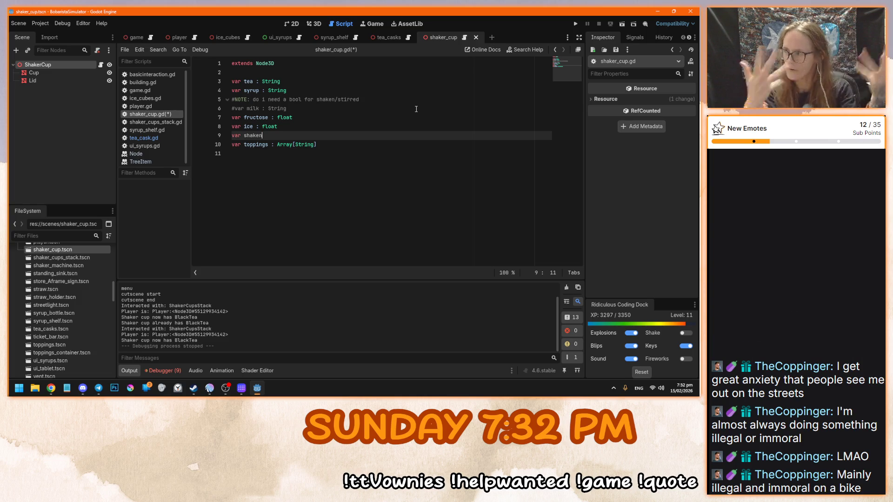
pyautogui.hotkey('ctrl', 'BackSpace')
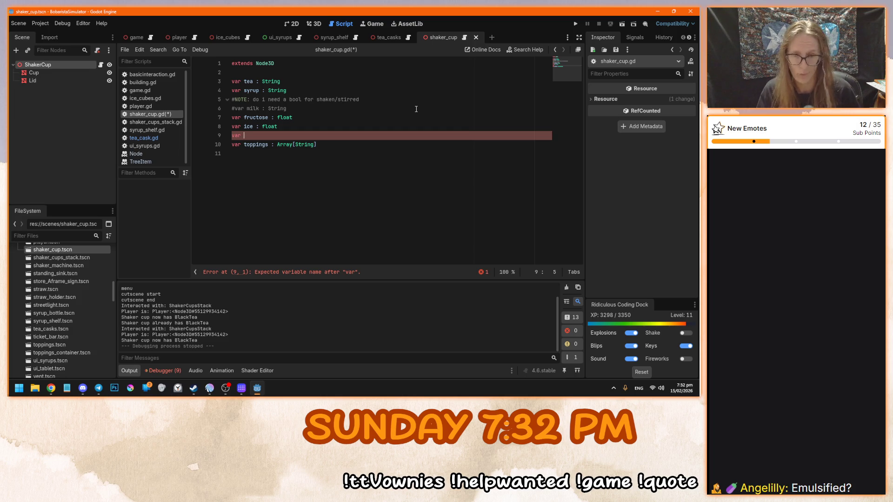
pyautogui.write('shaken')
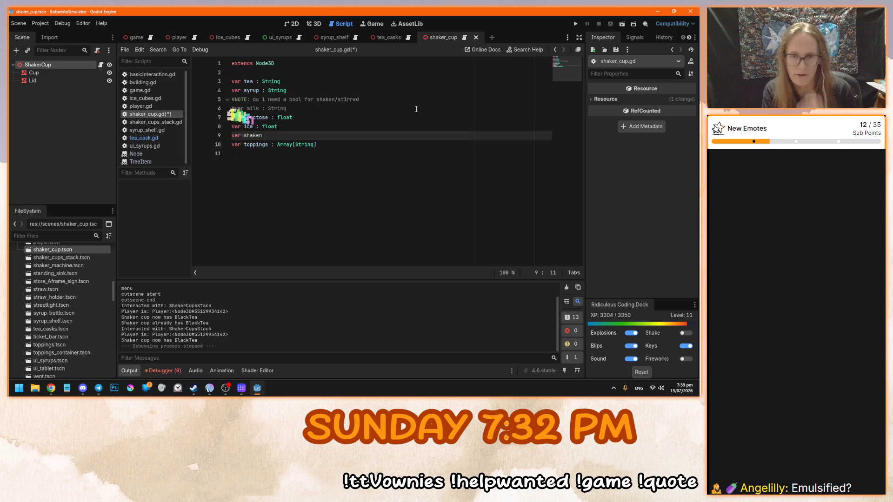
pyautogui.write(' : ')
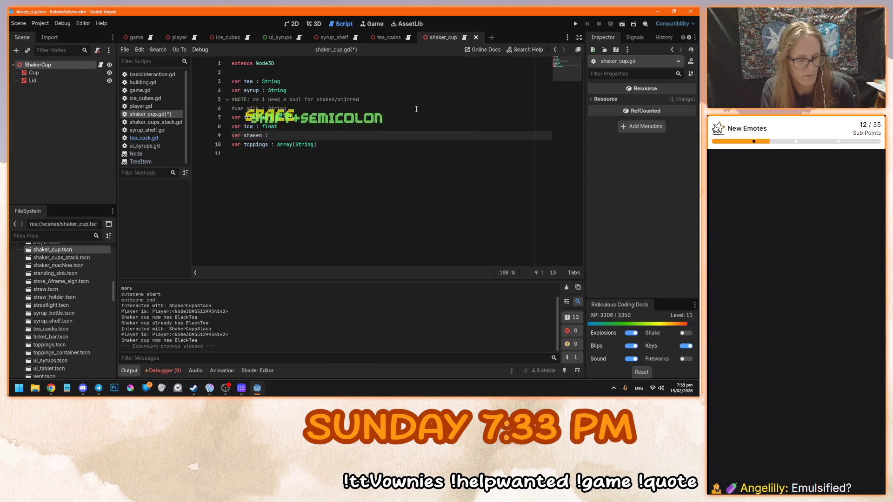
pyautogui.write('bool')
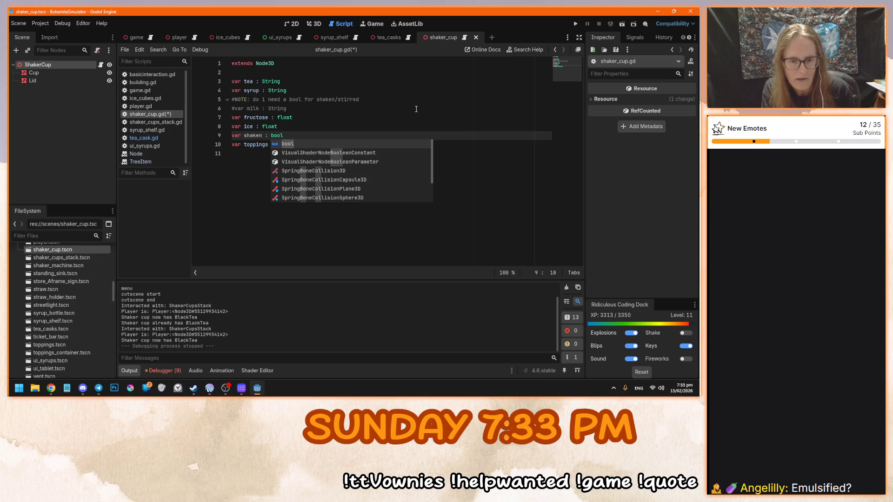
pyautogui.write(' =')
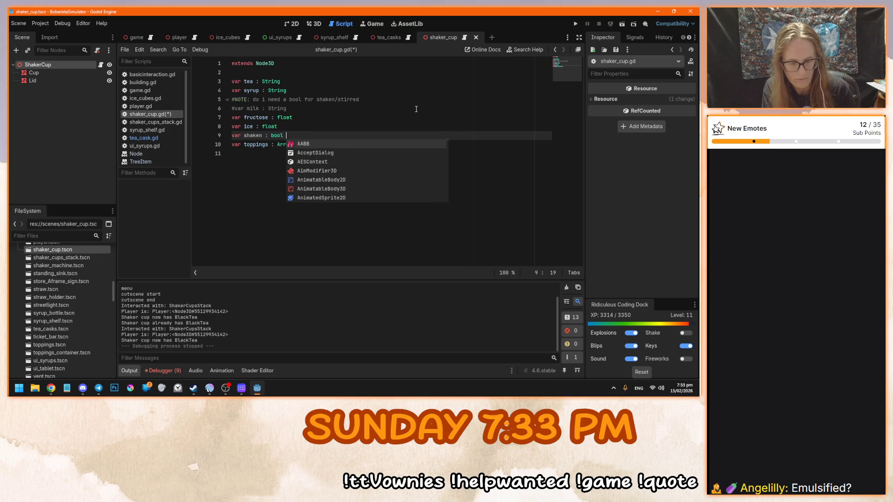
pyautogui.write(' false')
pyautogui.hotkey('ctrl', 's')
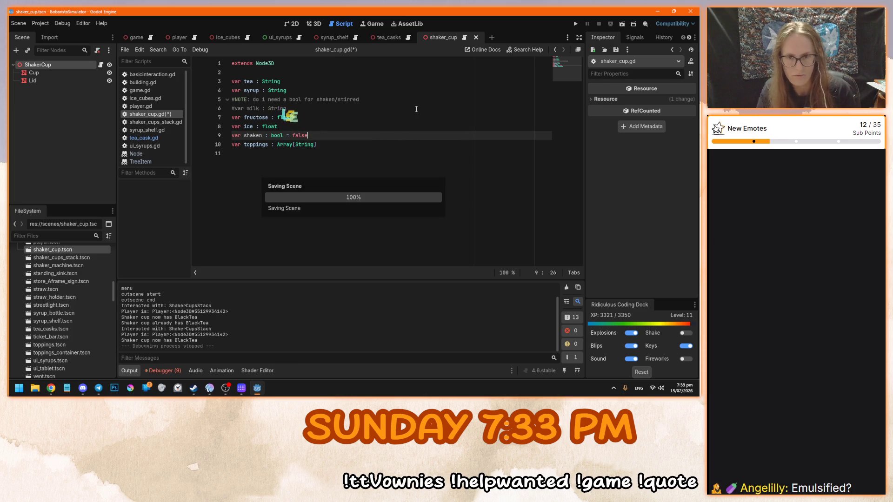
pyautogui.click(346, 151)
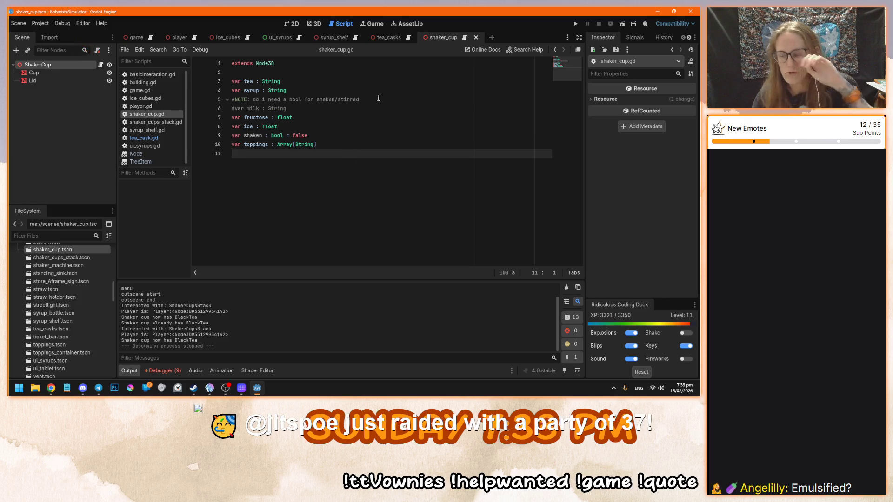
pyautogui.hotkey('alt', 'Tab')
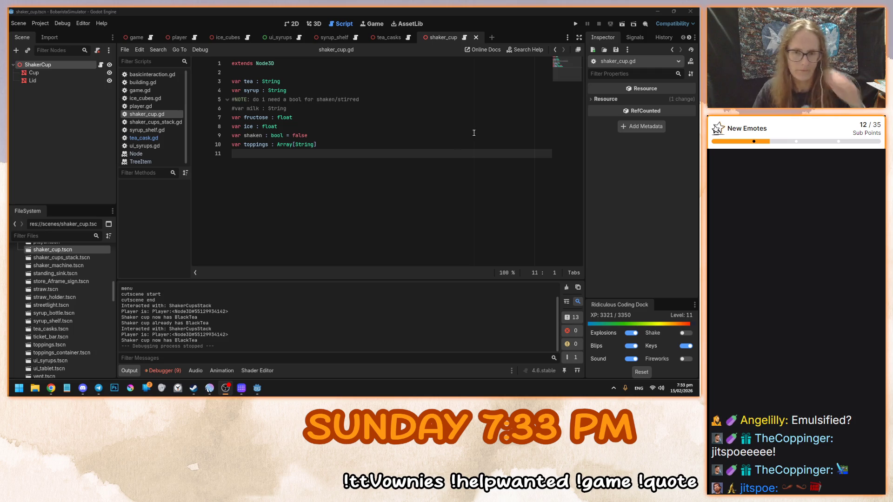
# Refocus the Godot editor and run the project with F5
pyautogui.click(436, 165)
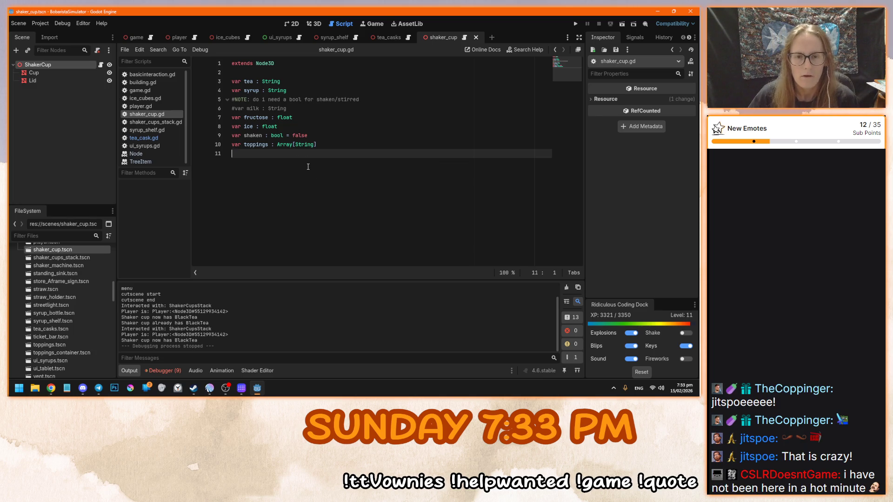
pyautogui.press('F5')
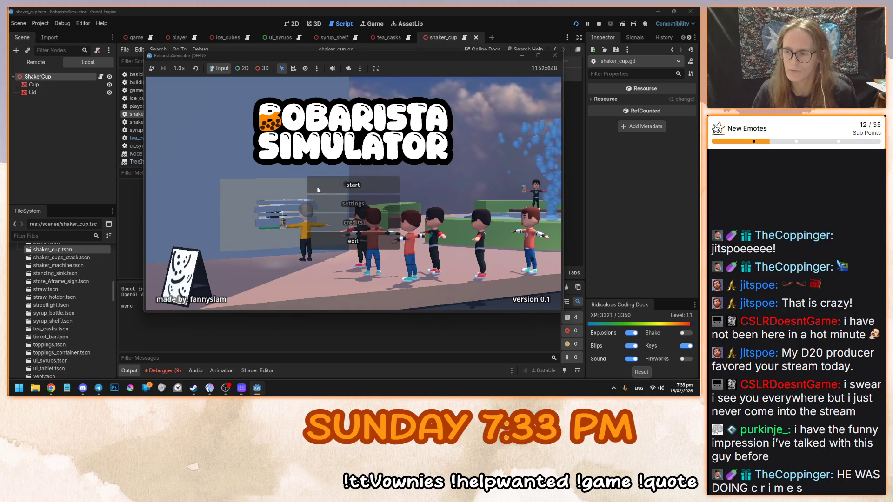
# Start the game, pick up a shaker cup from the stack, then return to the script
pyautogui.click(321, 186)
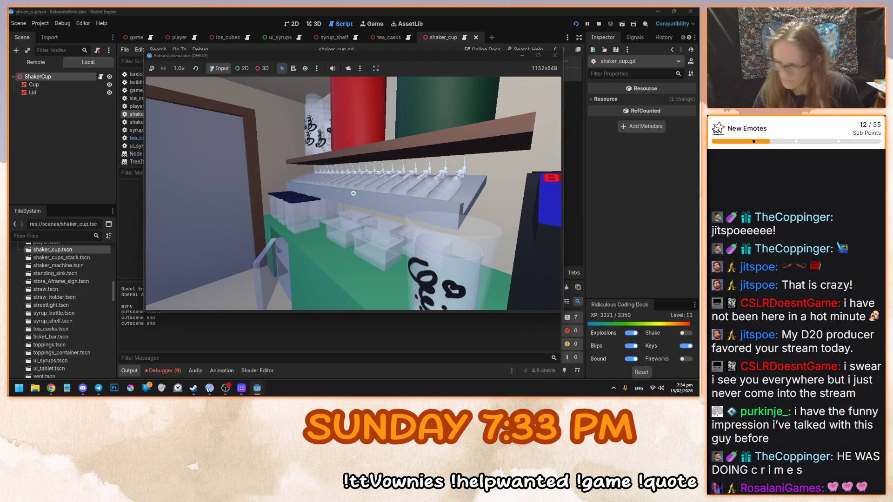
pyautogui.press('F8')
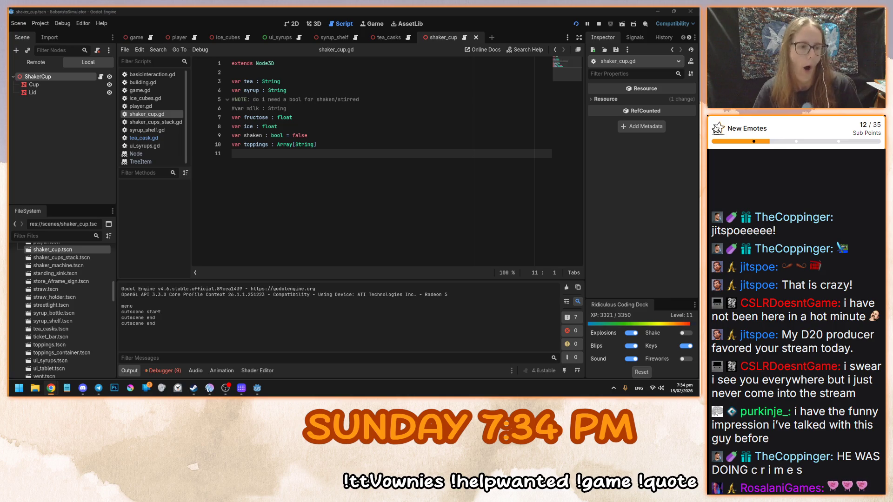
pyautogui.click(328, 224)
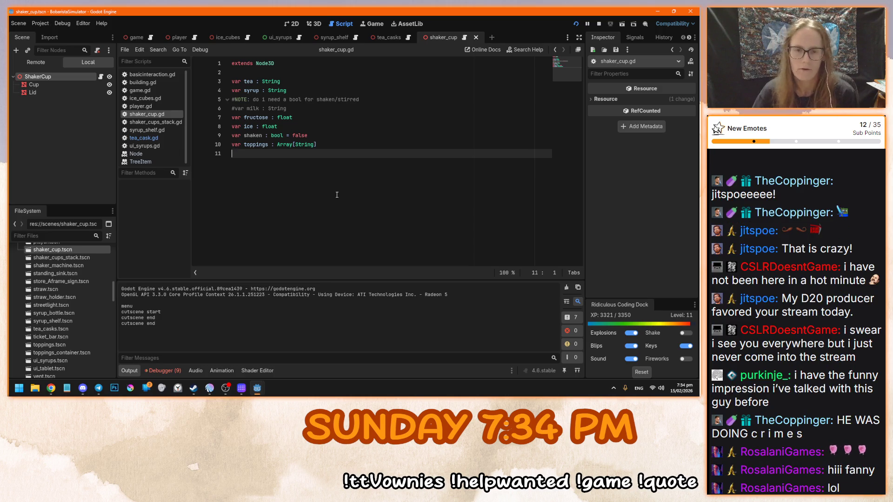
pyautogui.moveTo(257, 393)
pyautogui.click(295, 353)
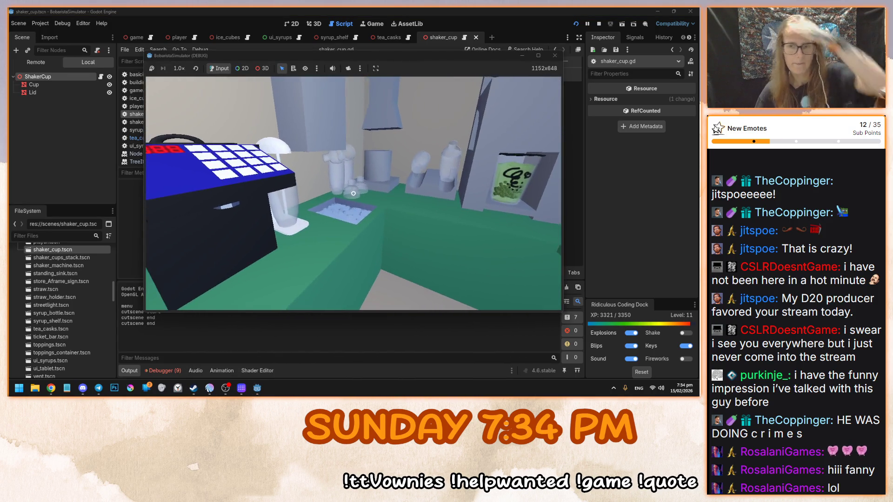
pyautogui.press('e')
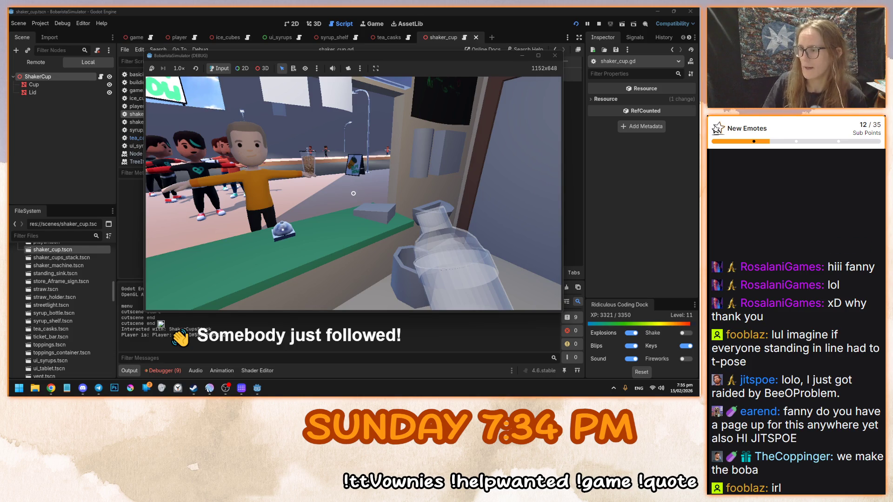
pyautogui.press('Escape')
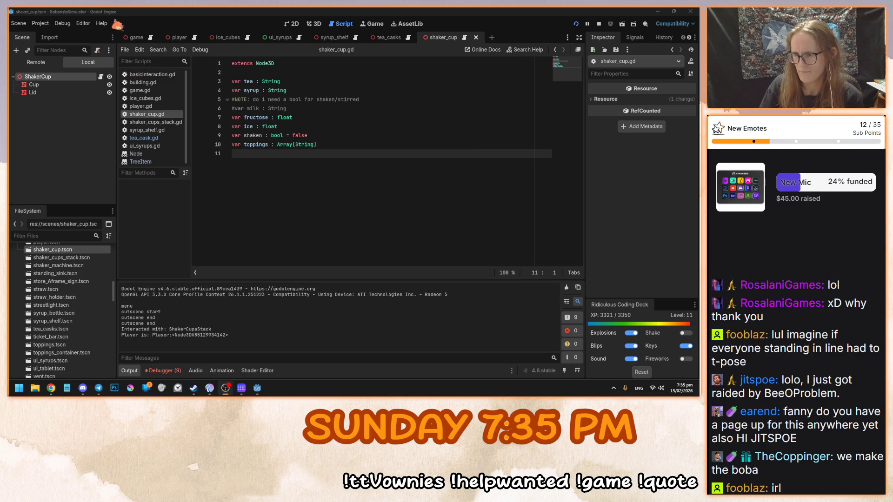
# Bring the BobaristaSimulator (DEBUG) game window back in front of the editor
pyautogui.click(363, 154)
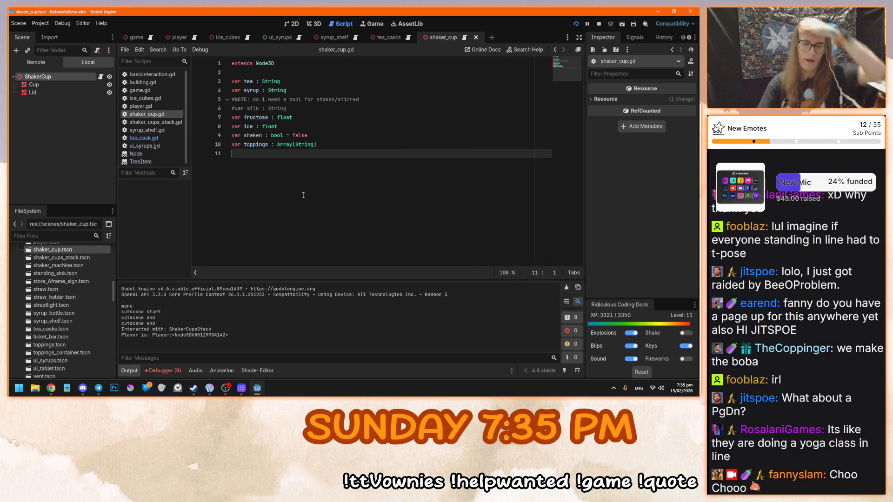
pyautogui.click(272, 374)
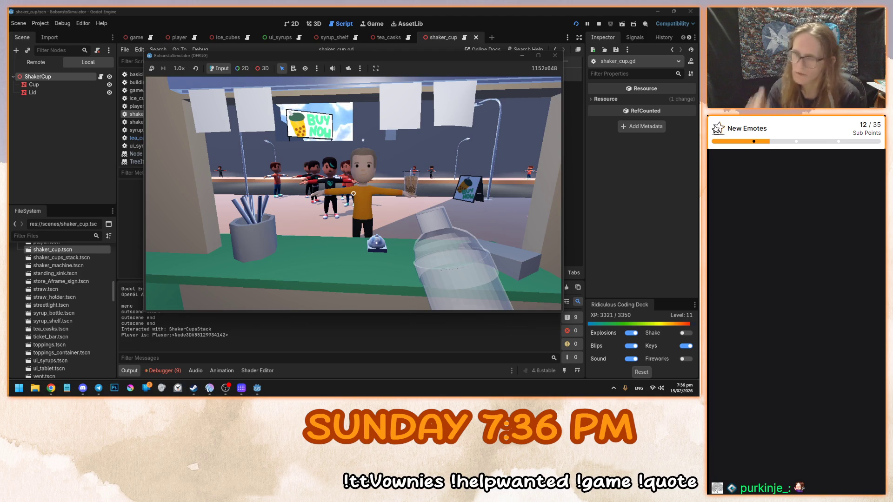
# Stop the running game with F8, returning to shaker_cup.gd
pyautogui.moveTo(353, 193)
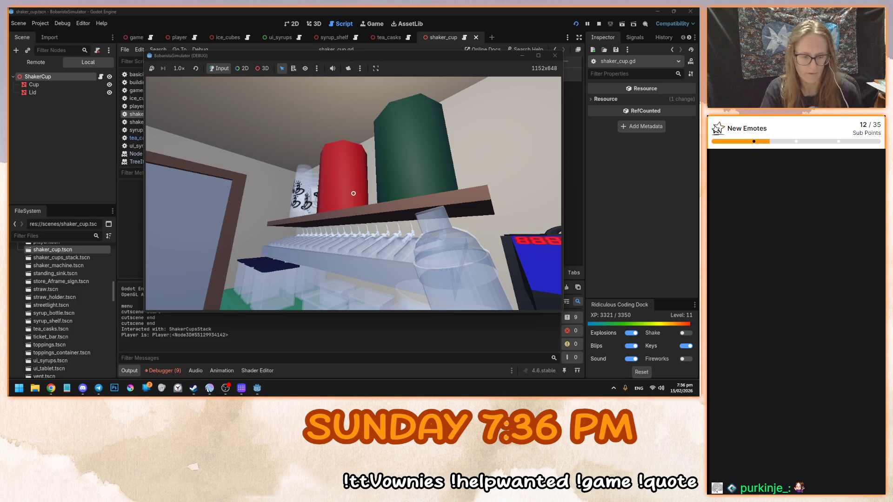
pyautogui.press('F8')
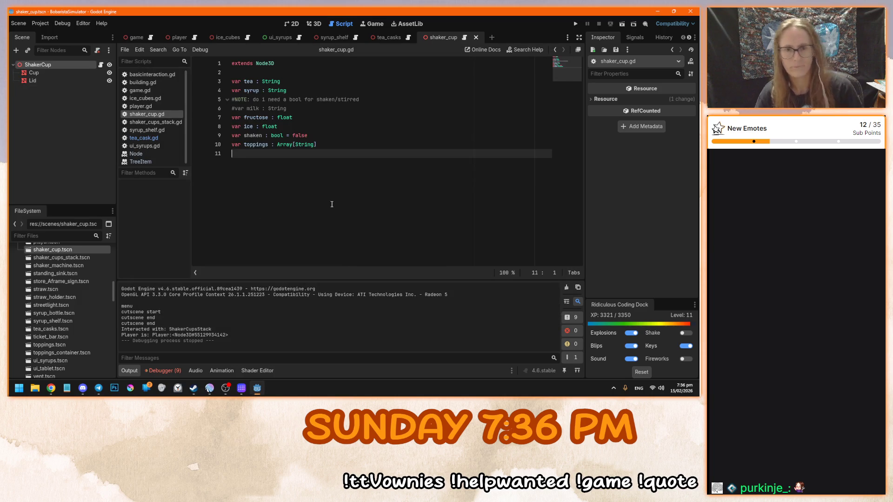
# Delete the line 5 shaken/stirred note and save the script
pyautogui.click(320, 139)
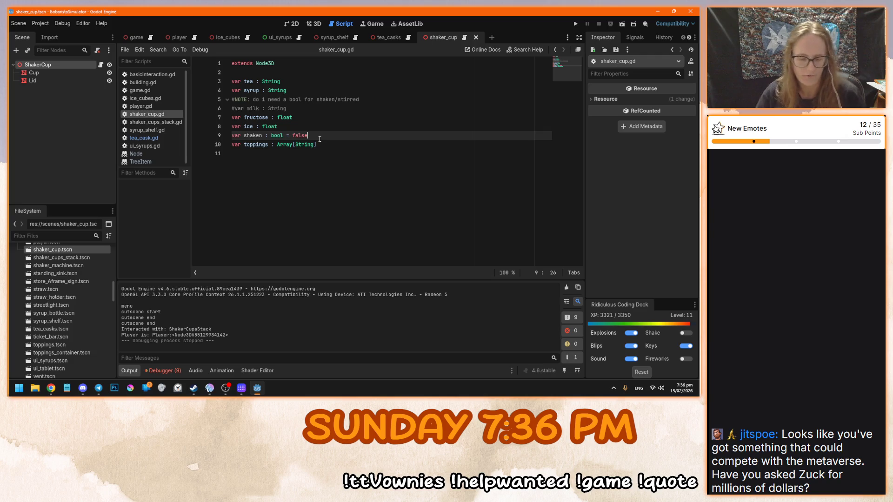
pyautogui.click(359, 147)
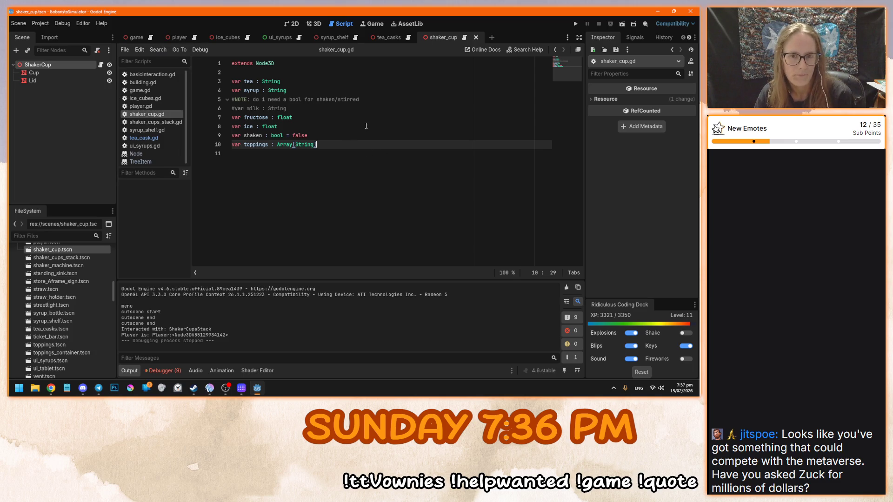
pyautogui.click(349, 99)
pyautogui.hotkey('shift', 'Home')
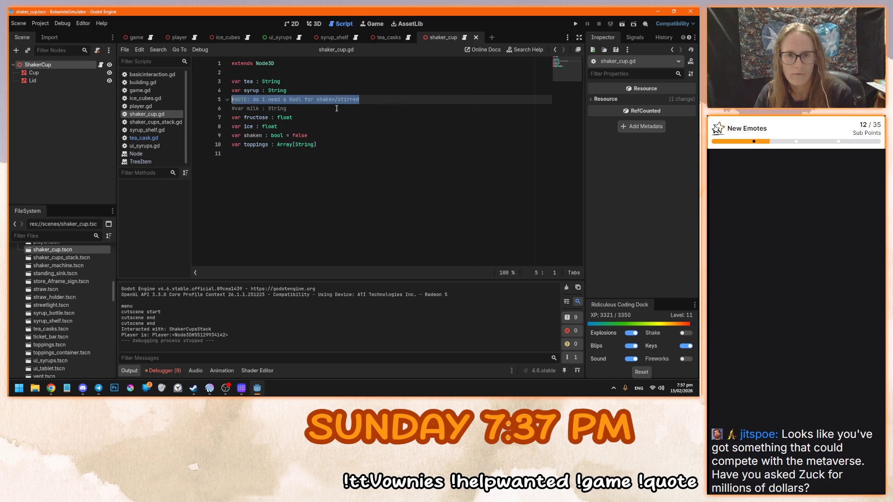
pyautogui.press('BackSpace')
pyautogui.press('BackSpace')
pyautogui.hotkey('ctrl', 's')
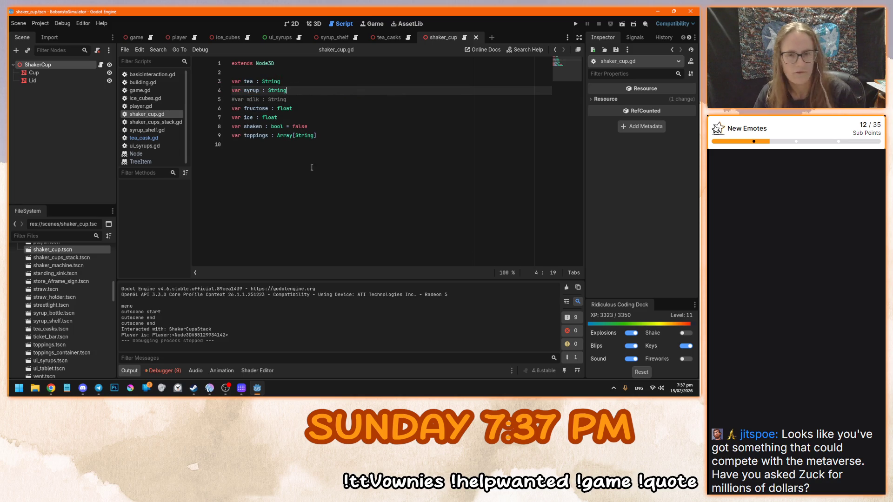
# Start a print("hello world") line below the toppings declaration
pyautogui.click(342, 138)
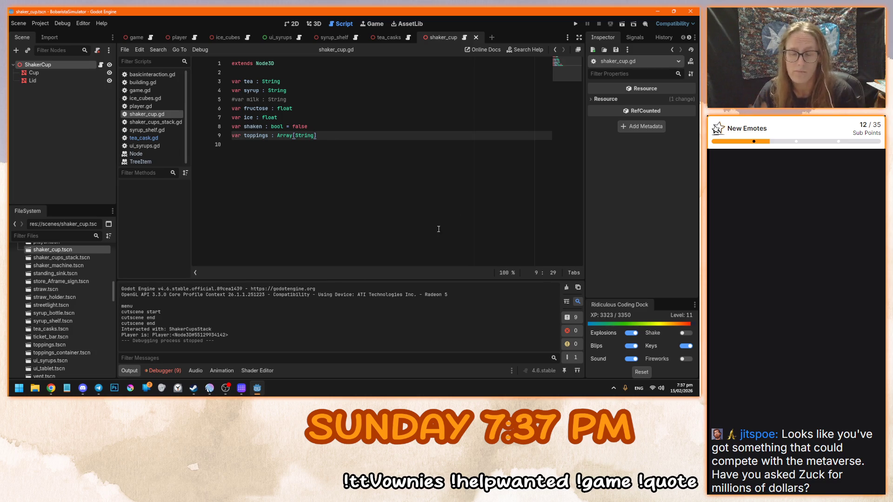
pyautogui.press('Return')
pyautogui.press('Return')
pyautogui.write('print(')
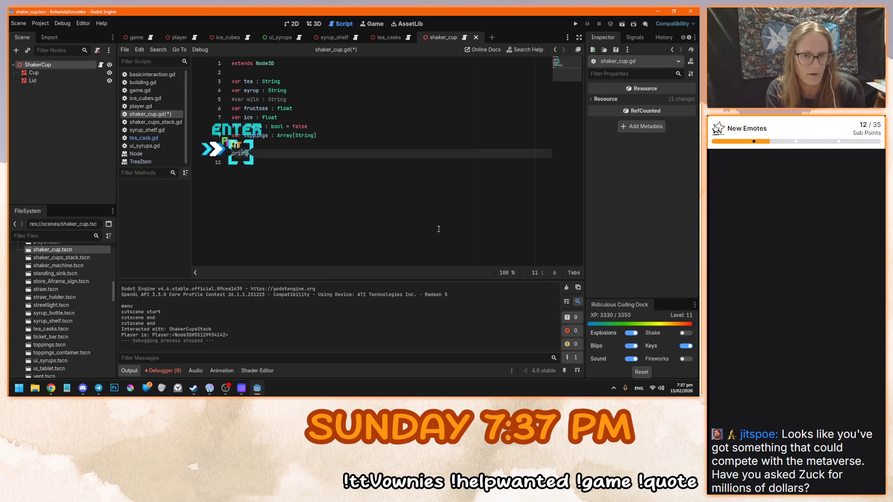
pyautogui.write('"hello world')
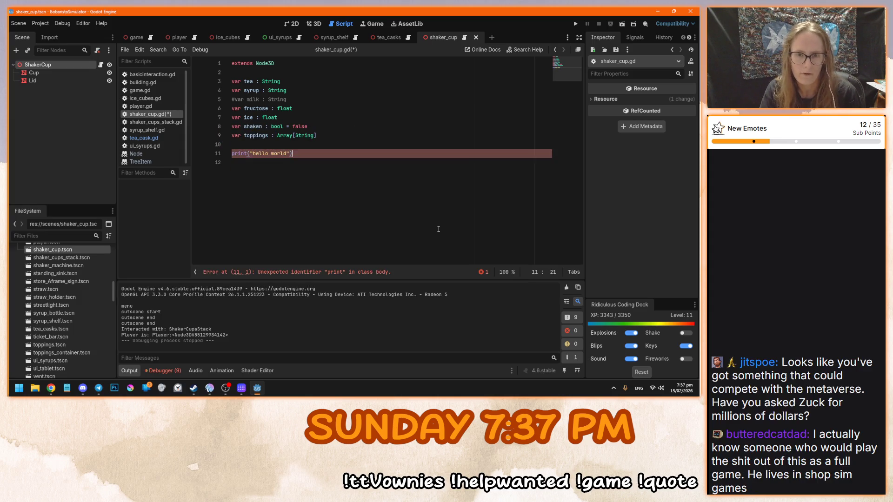
# Add a 'func' line after the print("hello world") call
pyautogui.press('Return')
pyautogui.hotkey('ctrl', 'BackSpace')
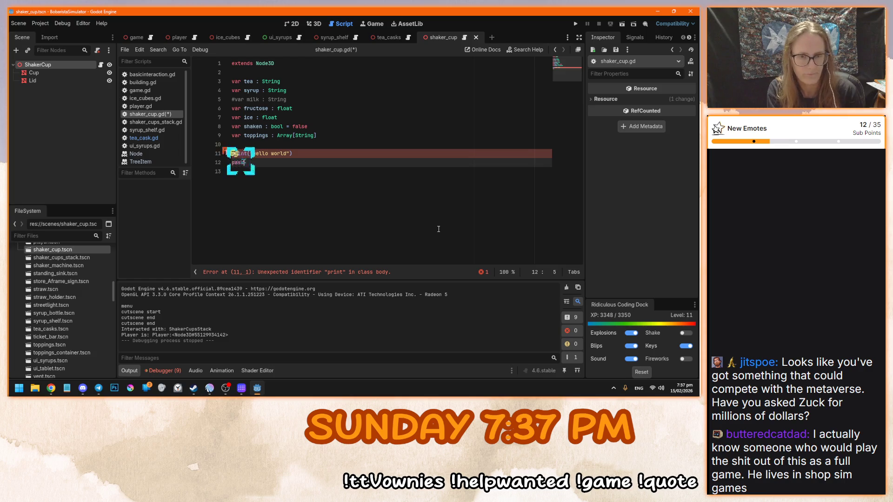
pyautogui.write('func')
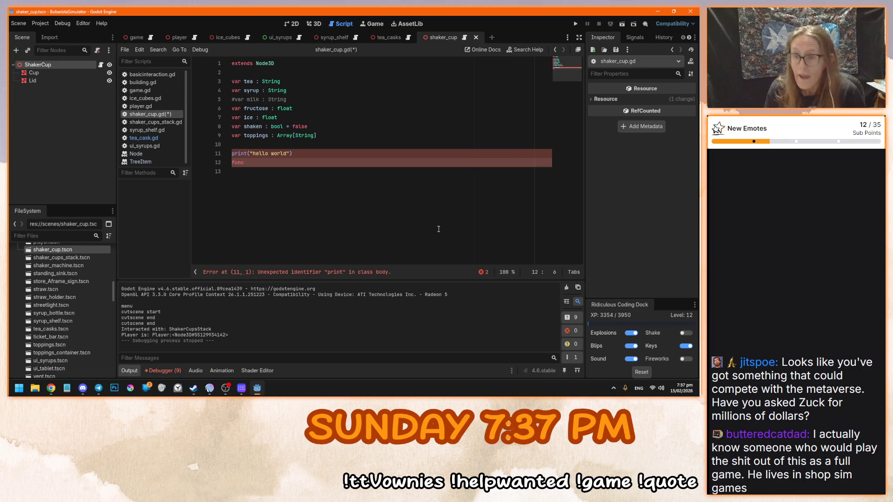
# Delete the test print and func lines and save, leaving only the variables
pyautogui.moveTo(374, 172)
pyautogui.mouseDown()
pyautogui.moveTo(335, 145)
pyautogui.moveTo(338, 137)
pyautogui.mouseUp()
pyautogui.press('BackSpace')
pyautogui.hotkey('ctrl', 's')
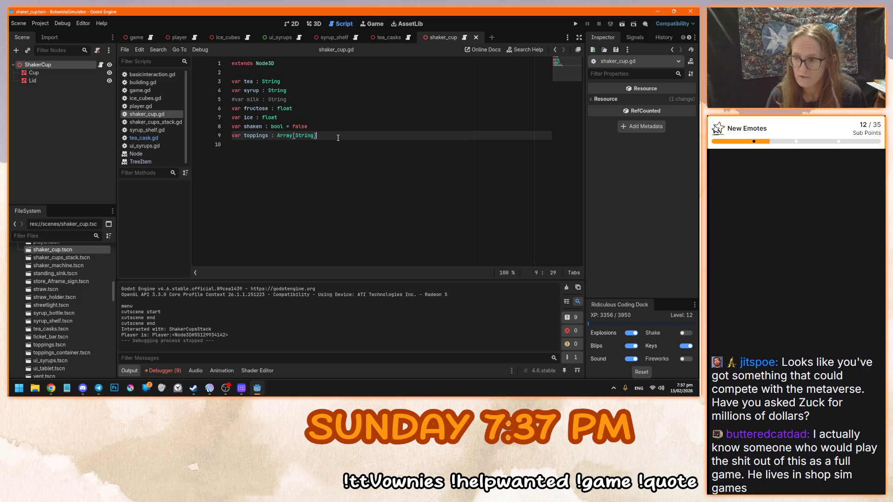
pyautogui.hotkey('alt', 'Tab')
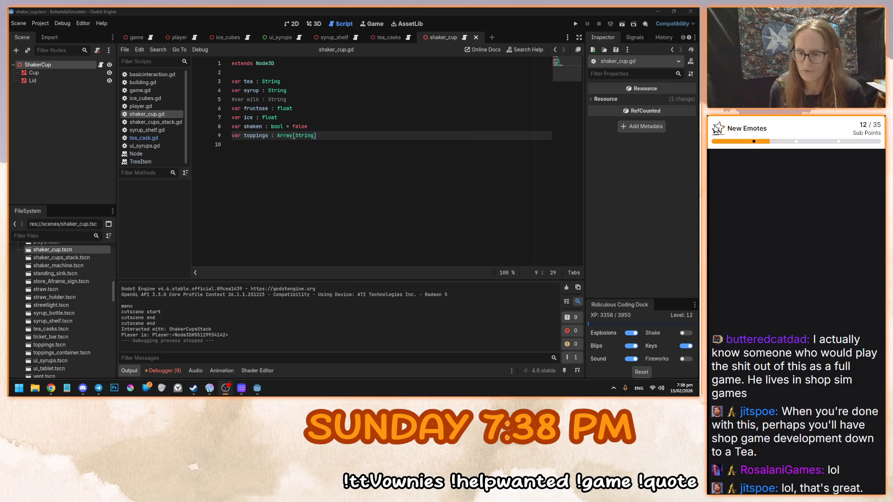
pyautogui.click(365, 222)
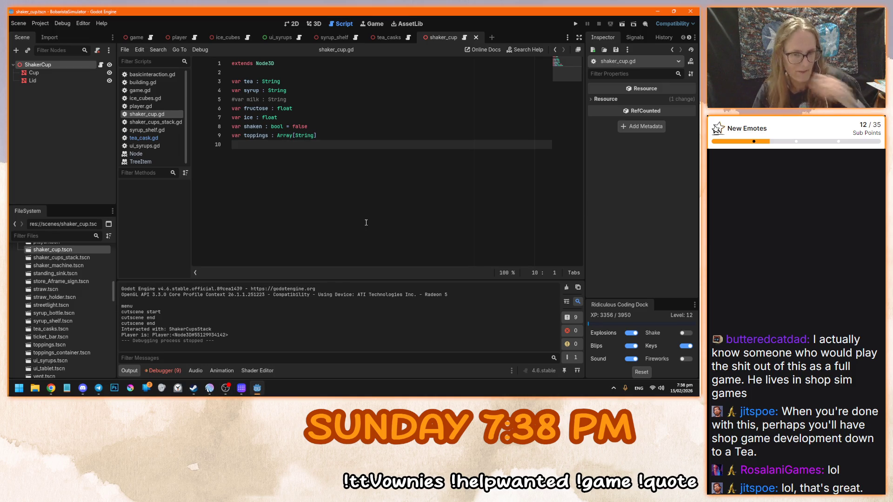
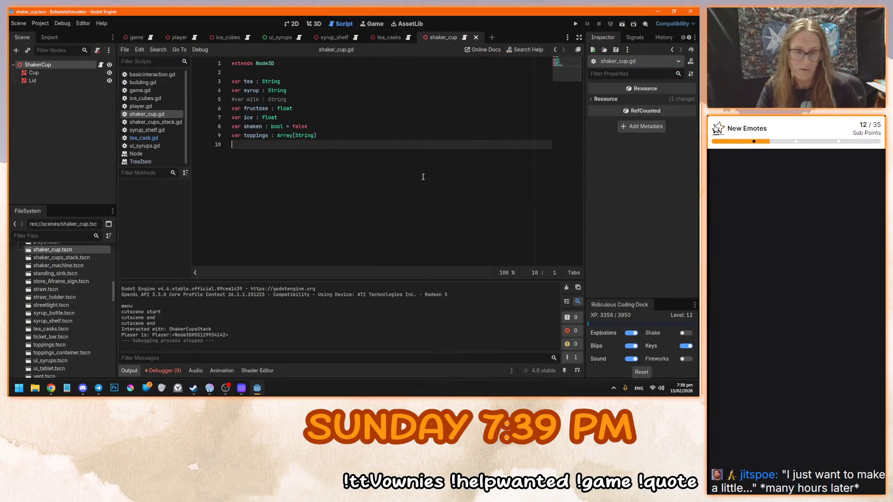
# Quit the BobaristaSimulator project to the Project List and bring the FoundMe itch.io page forward
pyautogui.click(40, 23)
pyautogui.click(83, 121)
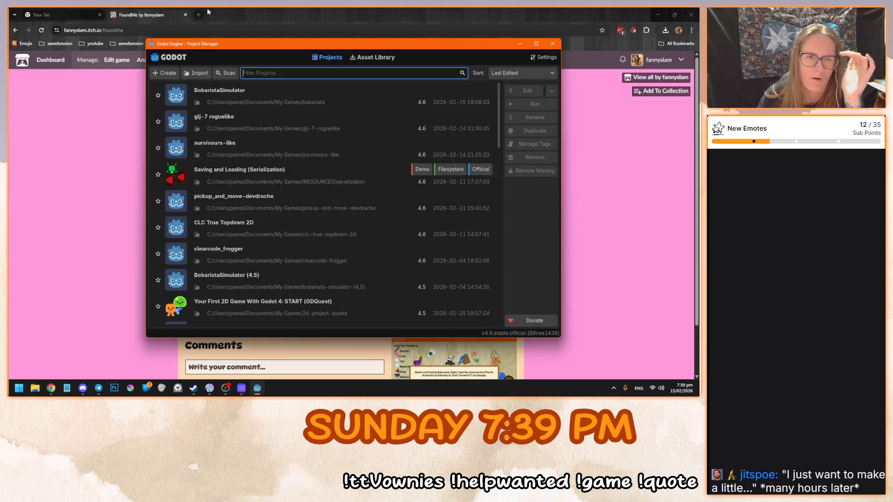
pyautogui.click(365, 351)
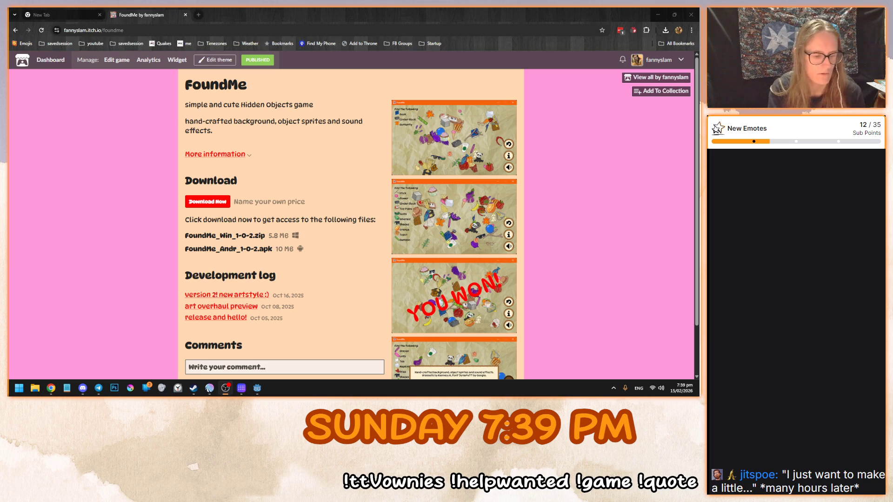
pyautogui.click(600, 186)
pyautogui.click(460, 158)
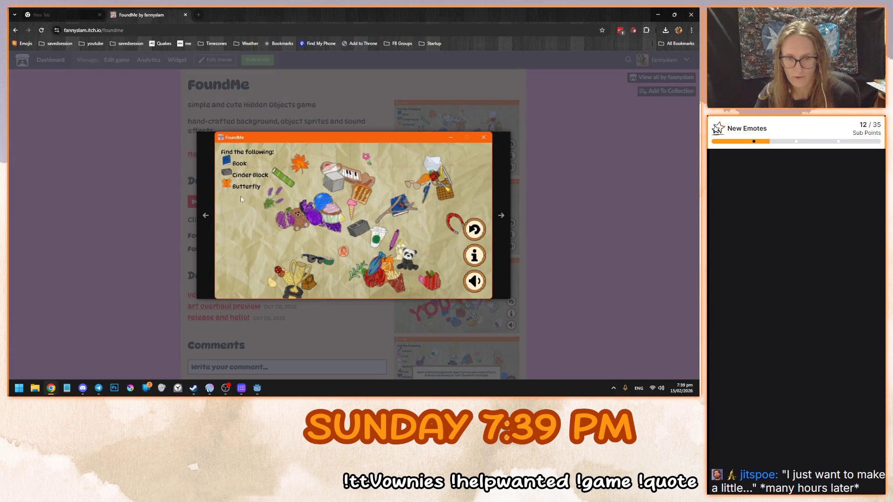
pyautogui.click(501, 216)
pyautogui.click(502, 216)
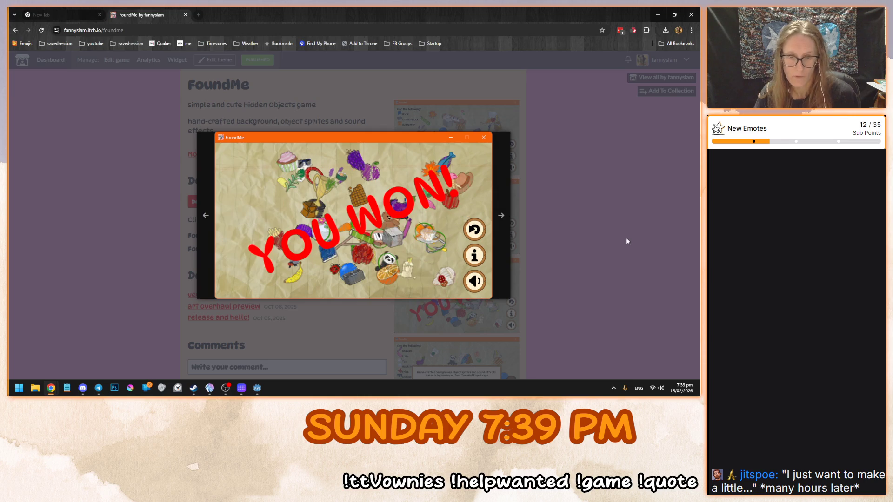
pyautogui.click(604, 224)
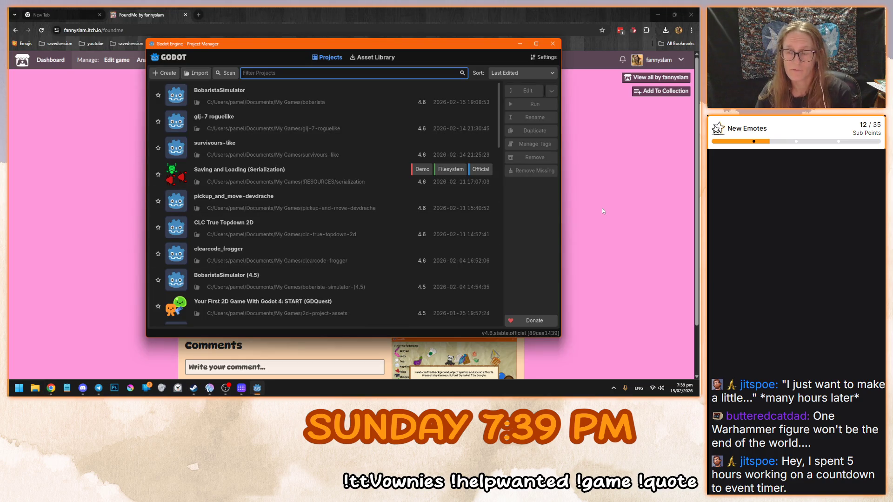
# Create a Godot project called 'little-game' and open it in the editor
pyautogui.click(165, 73)
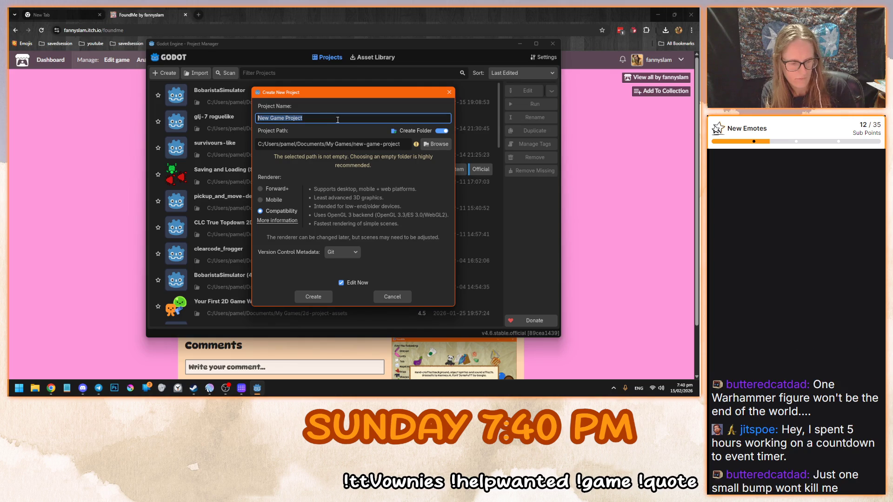
pyautogui.write('little')
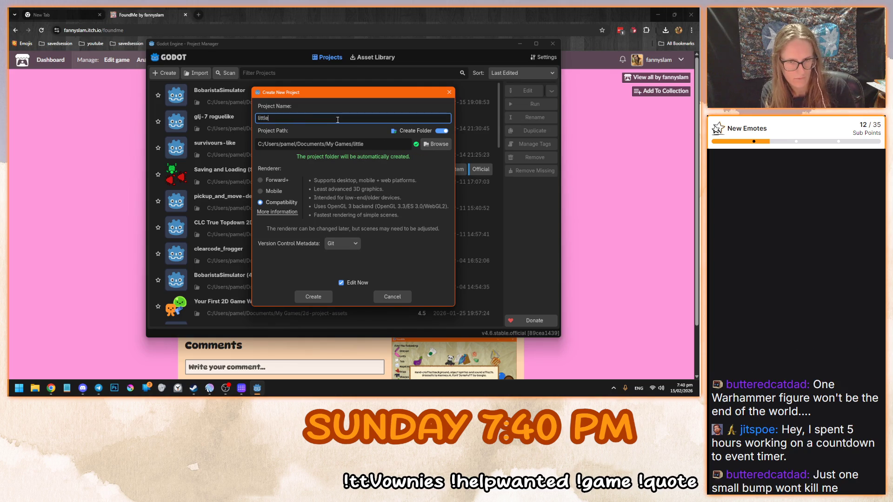
pyautogui.write('-game')
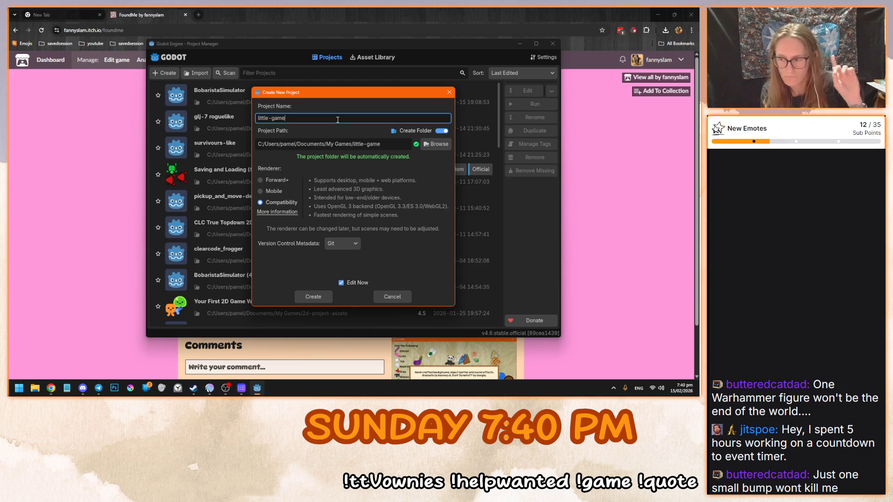
pyautogui.click(313, 297)
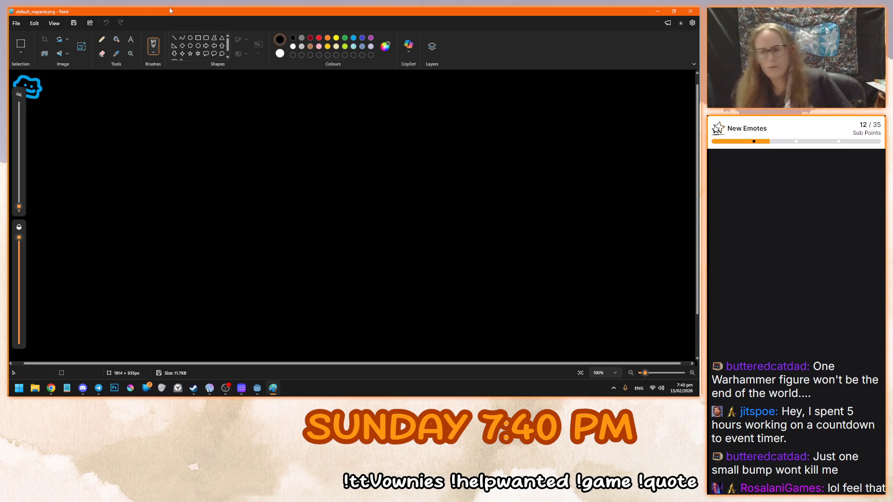
# Try a green test stroke on the canvas and undo it
pyautogui.click(246, 150)
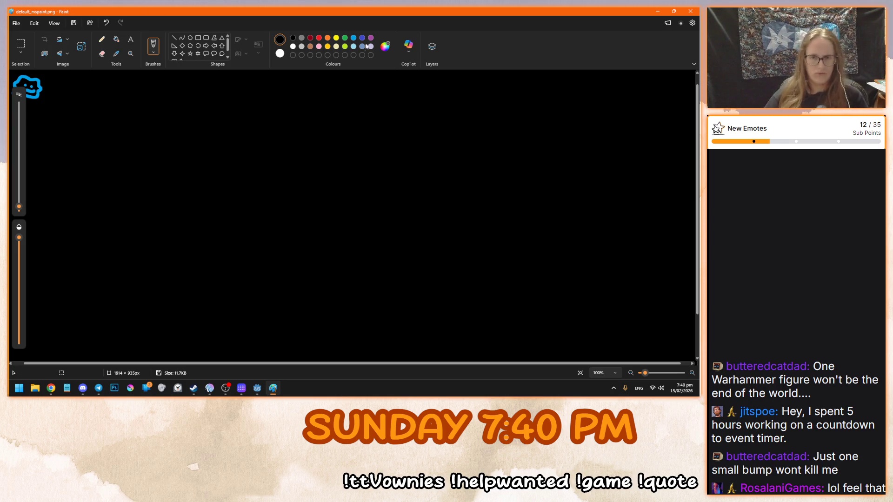
pyautogui.click(345, 38)
pyautogui.moveTo(227, 160); pyautogui.dragTo(477, 307)
pyautogui.hotkey('ctrl', 'z')
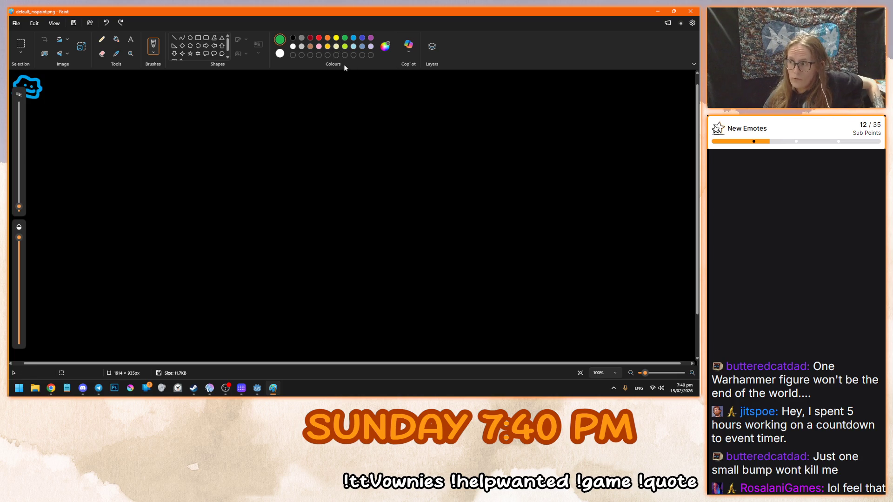
# Switch to yellow and draw a button box labelled SAVE
pyautogui.click(326, 46)
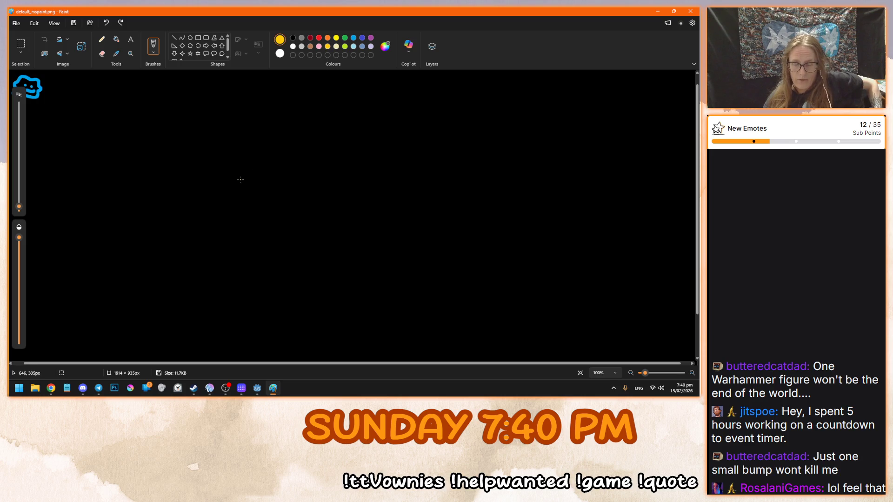
pyautogui.moveTo(240, 179); pyautogui.dragTo(244, 176)
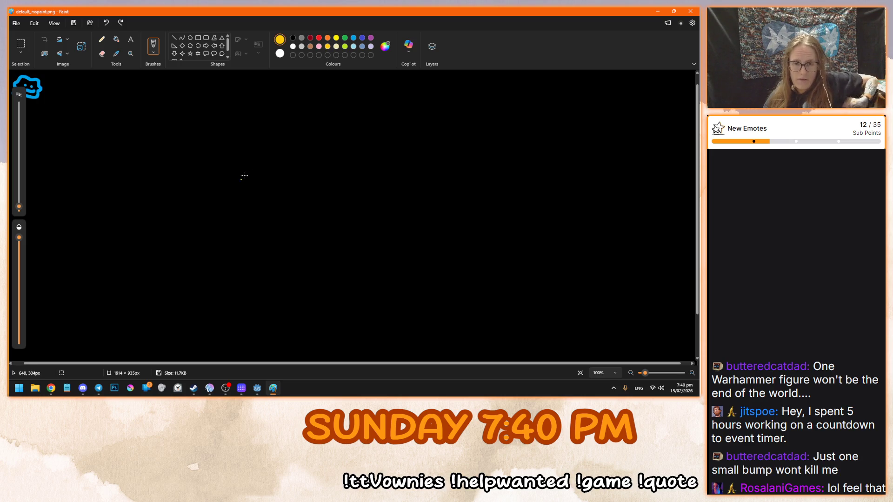
pyautogui.moveTo(104, 115)
pyautogui.mouseDown()
pyautogui.moveTo(103, 136)
pyautogui.moveTo(169, 116)
pyautogui.moveTo(103, 116)
pyautogui.moveTo(119, 129)
pyautogui.moveTo(109, 132)
pyautogui.moveTo(138, 133)
pyautogui.moveTo(144, 120)
pyautogui.moveTo(158, 134)
pyautogui.mouseUp()
pyautogui.moveTo(151, 128); pyautogui.dragTo(157, 127)
# Draw a second yellow box below it labelled LOAD
pyautogui.moveTo(103, 146)
pyautogui.mouseDown()
pyautogui.moveTo(151, 170)
pyautogui.moveTo(170, 149)
pyautogui.moveTo(104, 147)
pyautogui.moveTo(121, 164)
pyautogui.moveTo(136, 154)
pyautogui.moveTo(141, 166)
pyautogui.mouseUp()
pyautogui.moveTo(132, 163); pyautogui.dragTo(147, 168)
pyautogui.moveTo(147, 154); pyautogui.dragTo(149, 168)
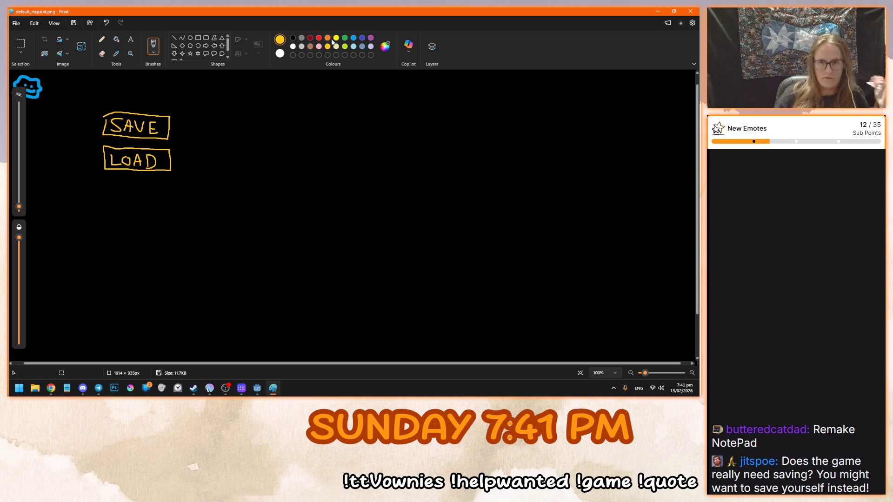
# Make purple the active colour from the Colours palette
pyautogui.click(370, 38)
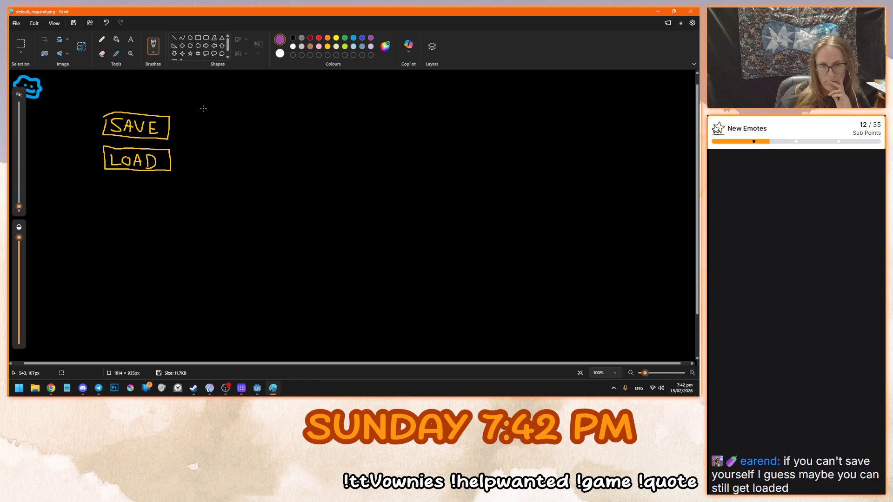
# Draw a row of five purple square tiles to the right of SAVE
pyautogui.click(197, 39)
pyautogui.moveTo(193, 108)
pyautogui.mouseDown()
pyautogui.moveTo(319, 259)
pyautogui.moveTo(296, 262)
pyautogui.moveTo(214, 127)
pyautogui.mouseUp()
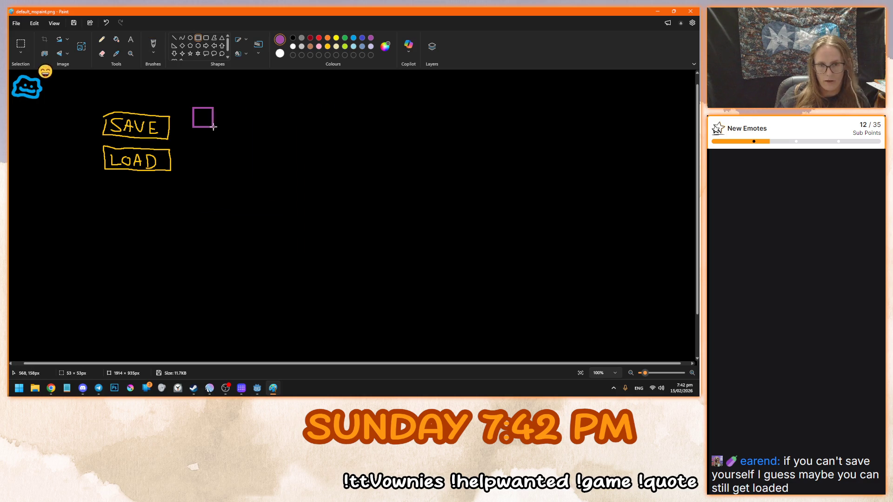
pyautogui.hotkey('ctrl', 'a')
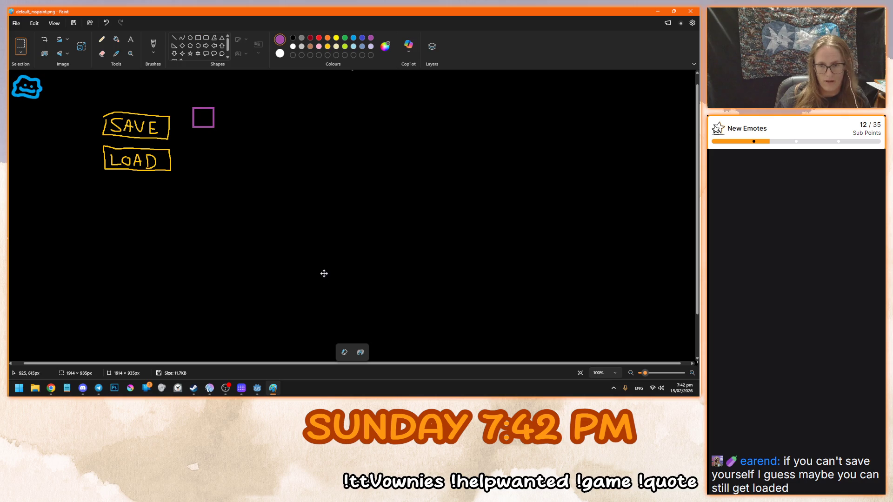
pyautogui.moveTo(326, 275); pyautogui.dragTo(371, 290)
pyautogui.hotkey('ctrl', 'z')
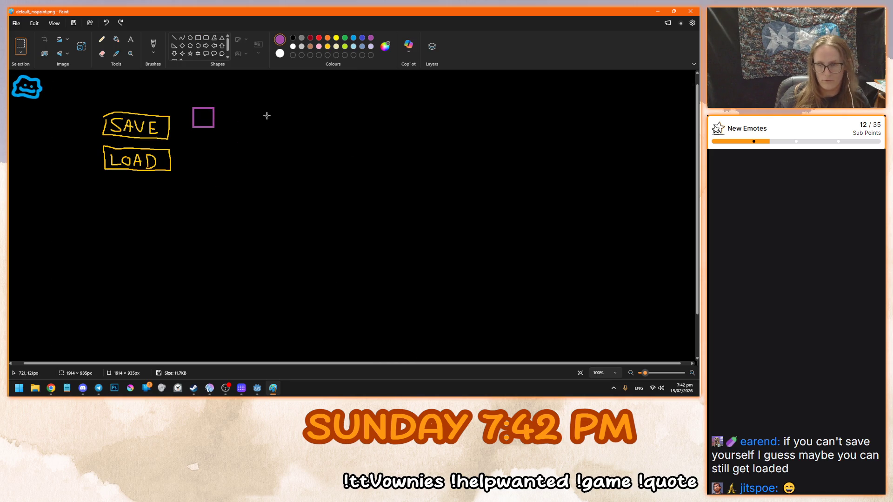
pyautogui.moveTo(213, 108)
pyautogui.mouseDown()
pyautogui.moveTo(239, 133)
pyautogui.moveTo(237, 116)
pyautogui.moveTo(253, 127)
pyautogui.moveTo(291, 128)
pyautogui.mouseUp()
pyautogui.click(198, 38)
pyautogui.click(252, 108)
pyautogui.click(272, 111)
pyautogui.click(310, 119)
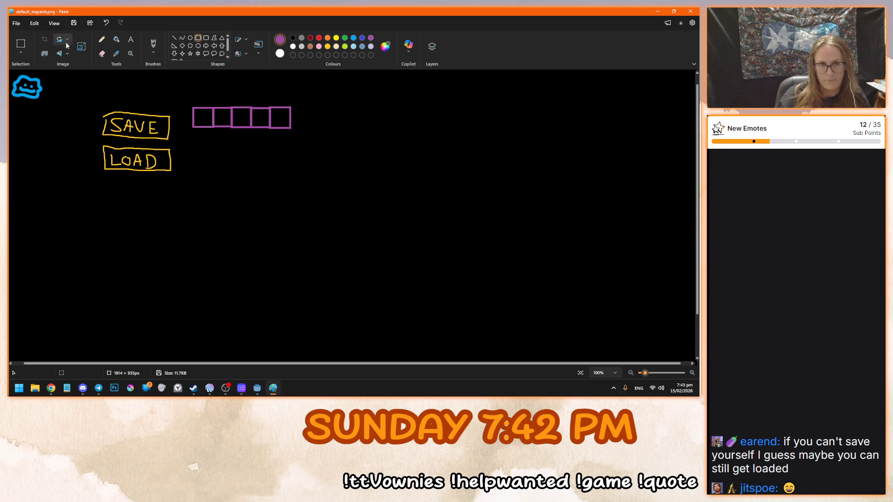
# Copy the tile row and paste a second row beneath it
pyautogui.click(20, 44)
pyautogui.moveTo(194, 108); pyautogui.dragTo(311, 133)
pyautogui.hotkey('ctrl', 'c')
pyautogui.hotkey('ctrl', 'v')
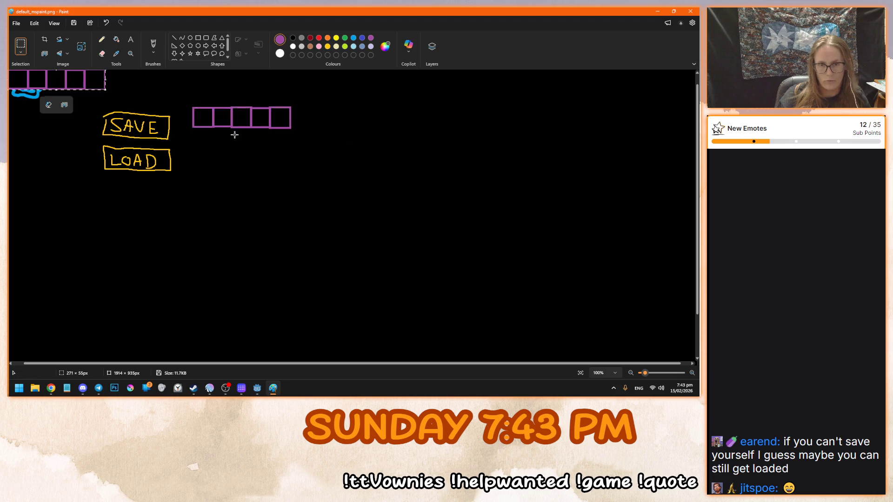
pyautogui.moveTo(82, 83); pyautogui.dragTo(267, 139)
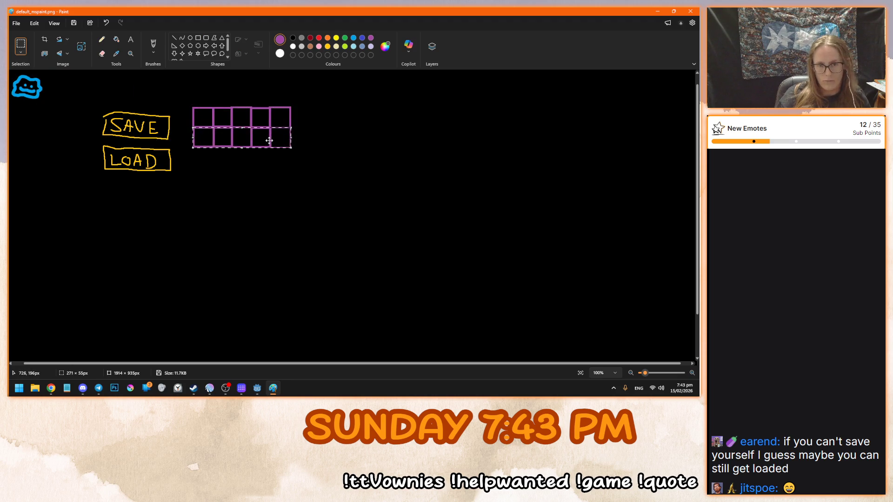
pyautogui.click(339, 135)
# Outline the top row of tiles with a white rectangle, replacing a trial orange one
pyautogui.click(198, 37)
pyautogui.click(328, 38)
pyautogui.moveTo(190, 105)
pyautogui.mouseDown()
pyautogui.moveTo(291, 139)
pyautogui.moveTo(294, 131)
pyautogui.mouseUp()
pyautogui.hotkey('ctrl', 'z')
pyautogui.click(293, 46)
pyautogui.moveTo(188, 104); pyautogui.dragTo(294, 132)
# Paste third and fourth tile rows below the grid and show the Layers panel
pyautogui.hotkey('ctrl', 'v')
pyautogui.moveTo(54, 78)
pyautogui.mouseDown()
pyautogui.moveTo(265, 179)
pyautogui.moveTo(241, 157)
pyautogui.mouseUp()
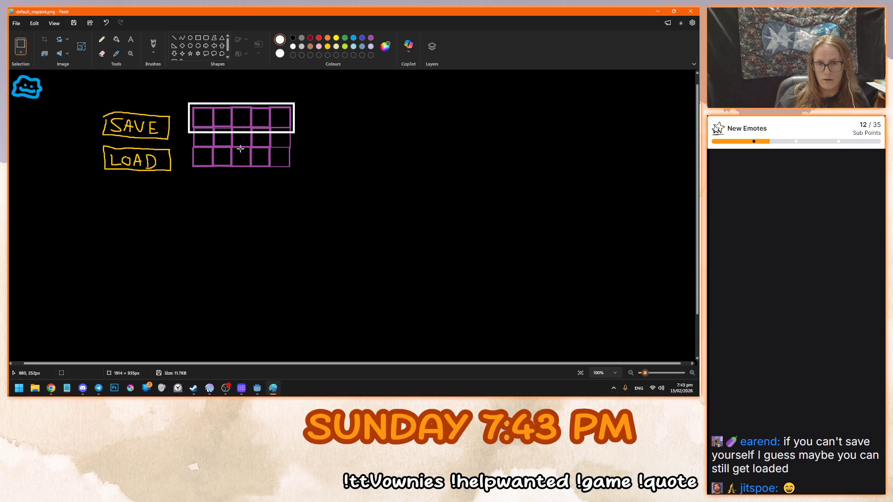
pyautogui.hotkey('ctrl', 'v')
pyautogui.moveTo(56, 81); pyautogui.dragTo(240, 178)
pyautogui.click(390, 173)
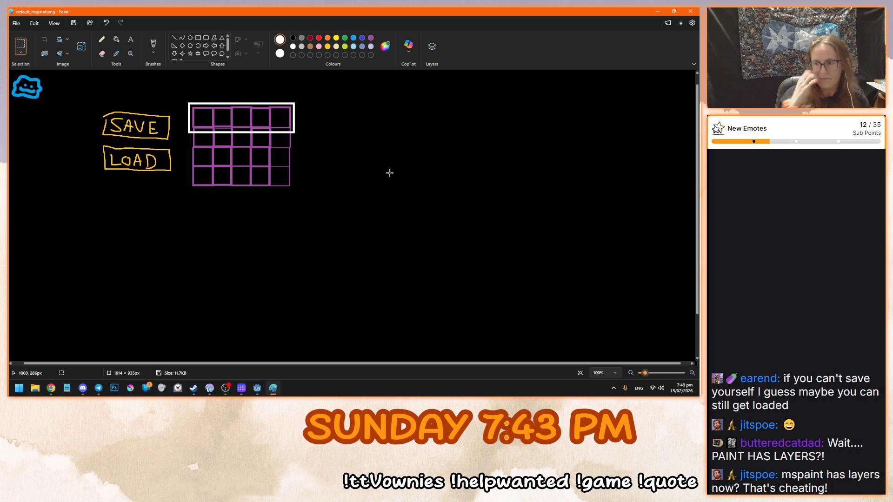
pyautogui.click(432, 46)
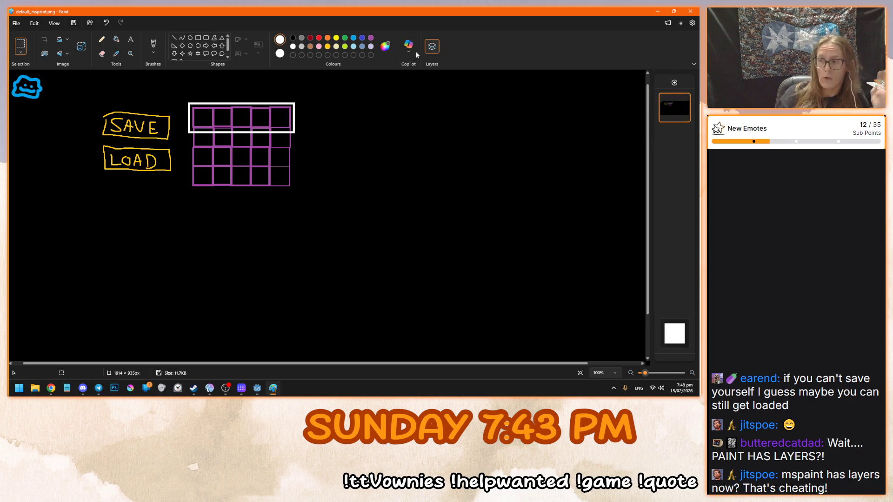
# Add a new layer, brush a red scribble on it, and toggle its visibility
pyautogui.click(674, 83)
pyautogui.click(318, 38)
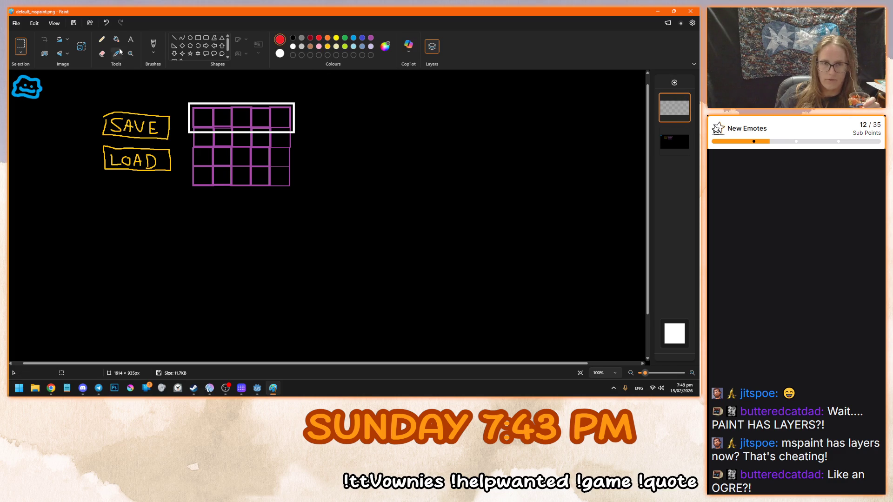
pyautogui.click(153, 46)
pyautogui.moveTo(412, 138)
pyautogui.mouseDown()
pyautogui.moveTo(420, 185)
pyautogui.moveTo(553, 294)
pyautogui.moveTo(462, 176)
pyautogui.moveTo(360, 142)
pyautogui.moveTo(366, 133)
pyautogui.mouseUp()
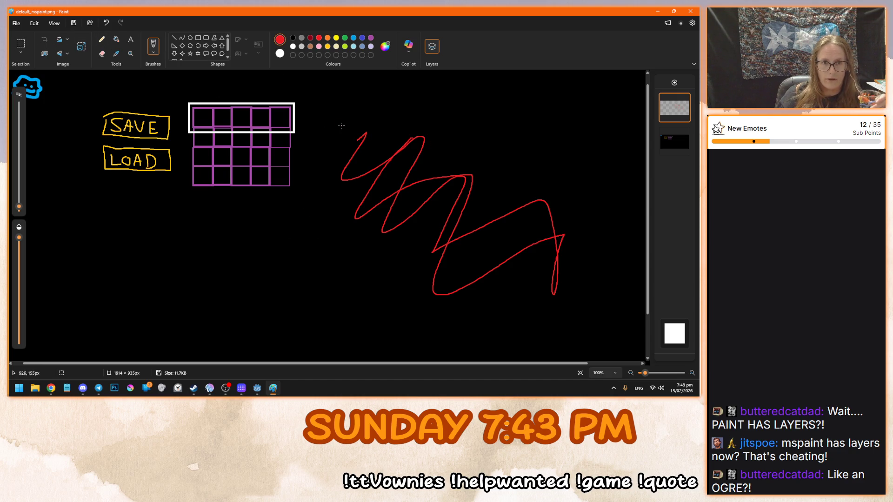
pyautogui.click(684, 99)
pyautogui.click(683, 100)
pyautogui.click(684, 99)
pyautogui.click(684, 100)
# On another new layer, draw a green oval over the scribble with a solid white fill
pyautogui.rightClick(664, 105)
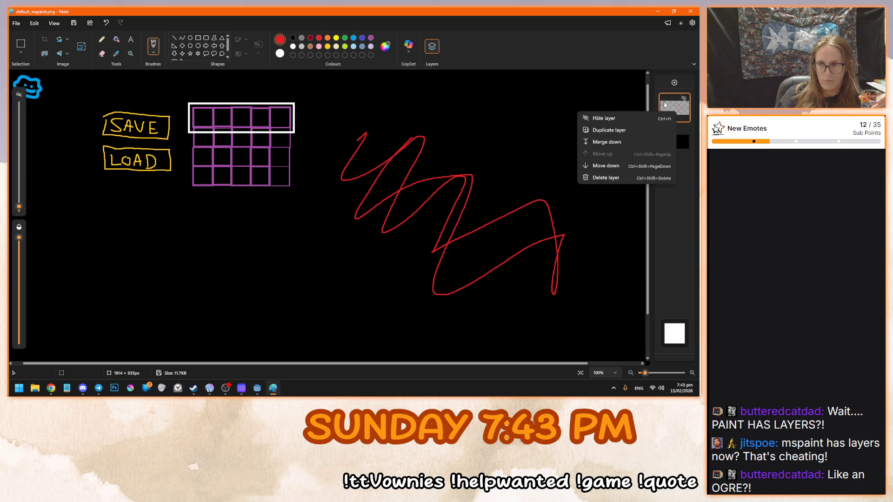
pyautogui.click(674, 82)
pyautogui.click(674, 82)
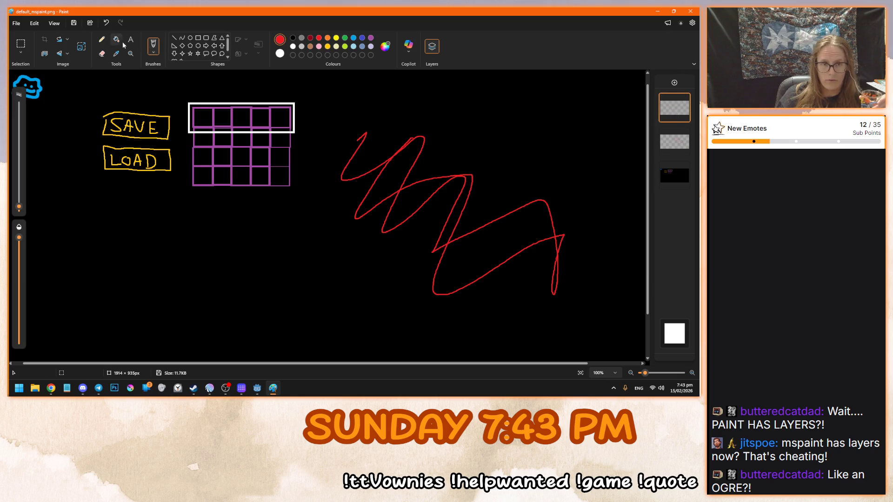
pyautogui.click(190, 37)
pyautogui.click(345, 38)
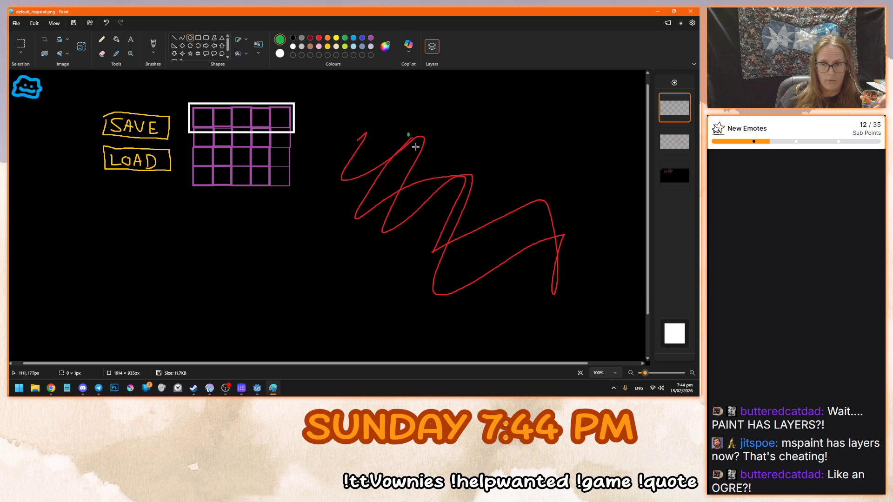
pyautogui.moveTo(408, 133); pyautogui.dragTo(527, 281)
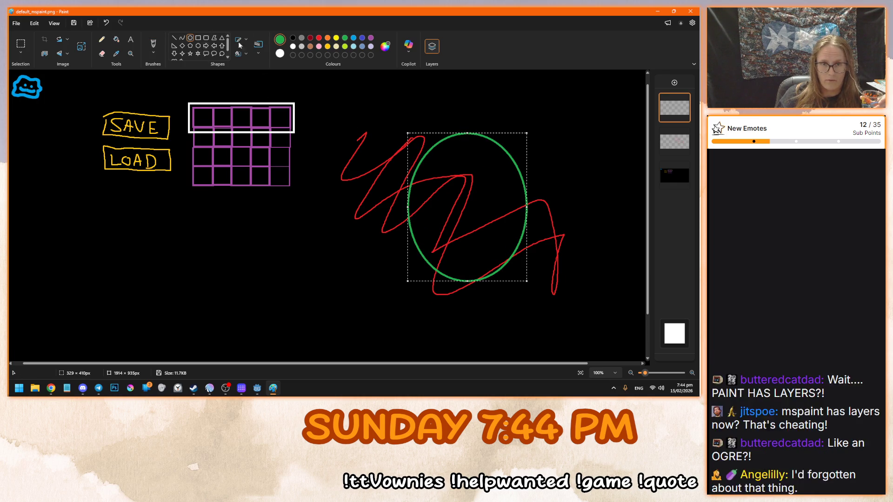
pyautogui.click(238, 53)
pyautogui.click(260, 88)
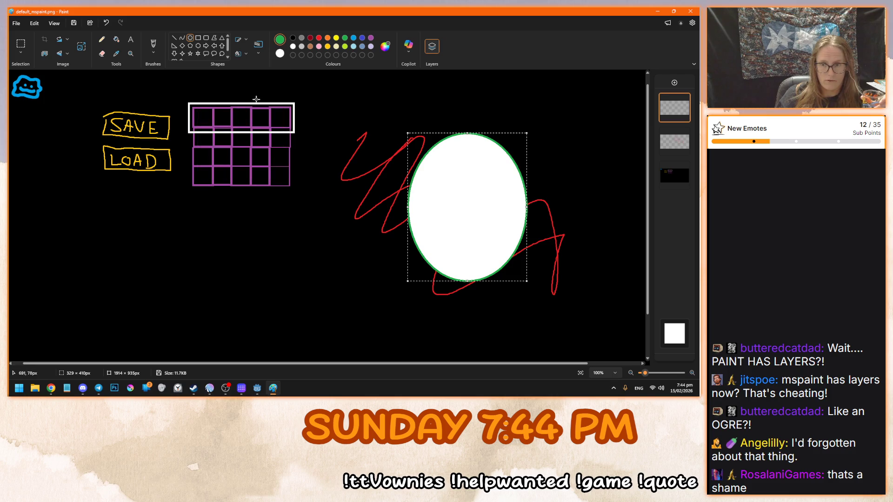
pyautogui.click(674, 150)
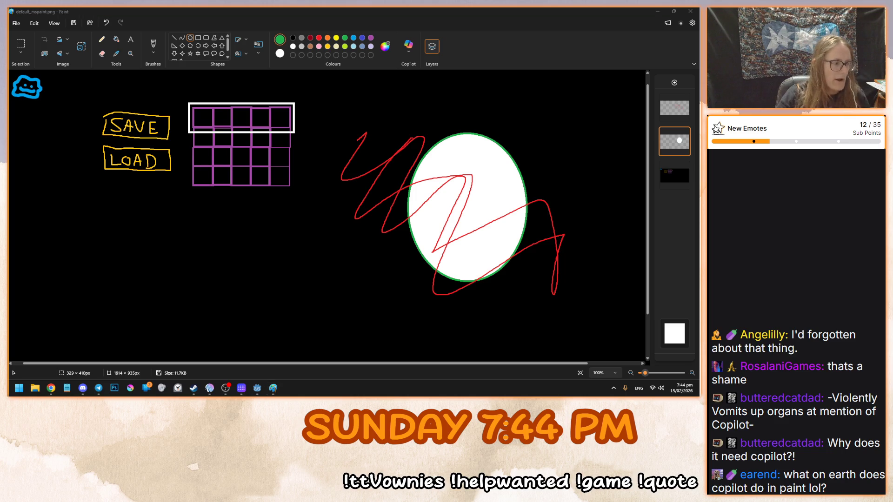
pyautogui.click(231, 135)
pyautogui.click(268, 136)
pyautogui.click(430, 135)
pyautogui.scroll(-2, 319, 267)
pyautogui.scroll(-4, 319, 267)
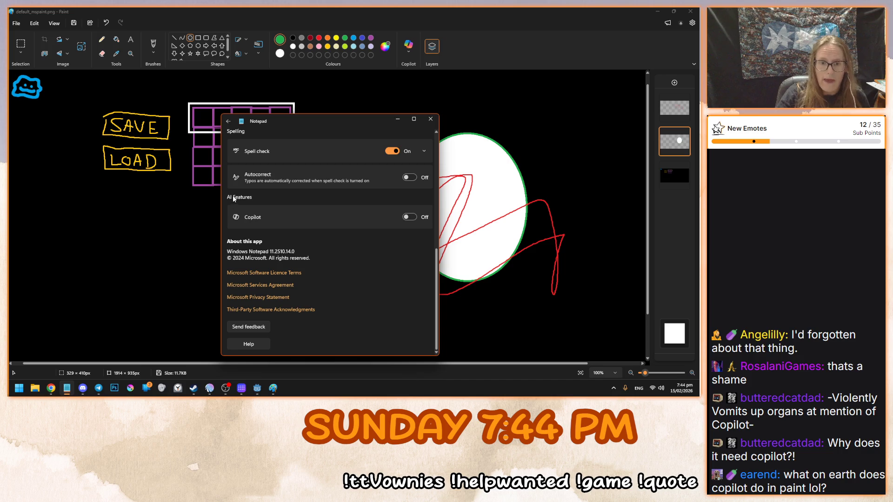
pyautogui.scroll(6, 266, 216)
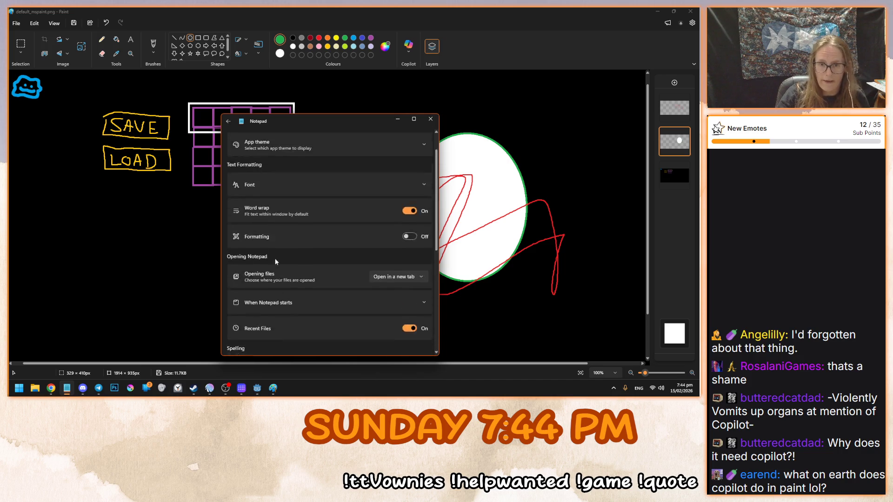
pyautogui.scroll(-6, 270, 266)
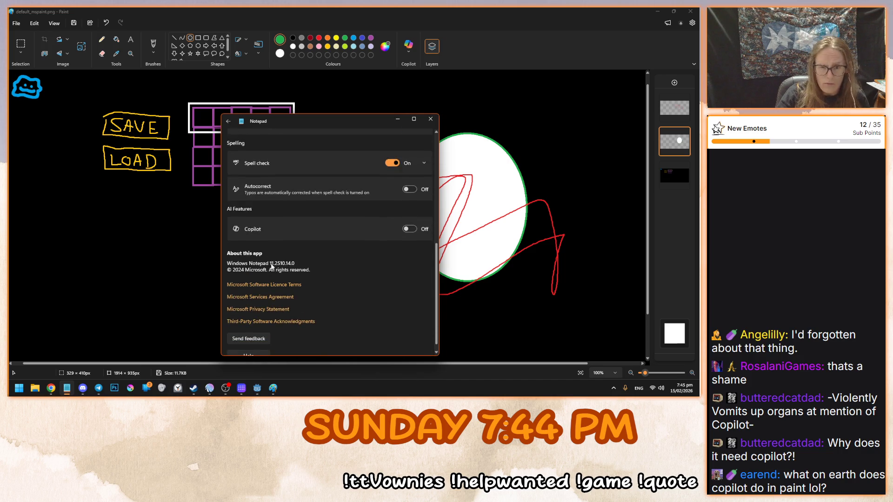
pyautogui.click(229, 122)
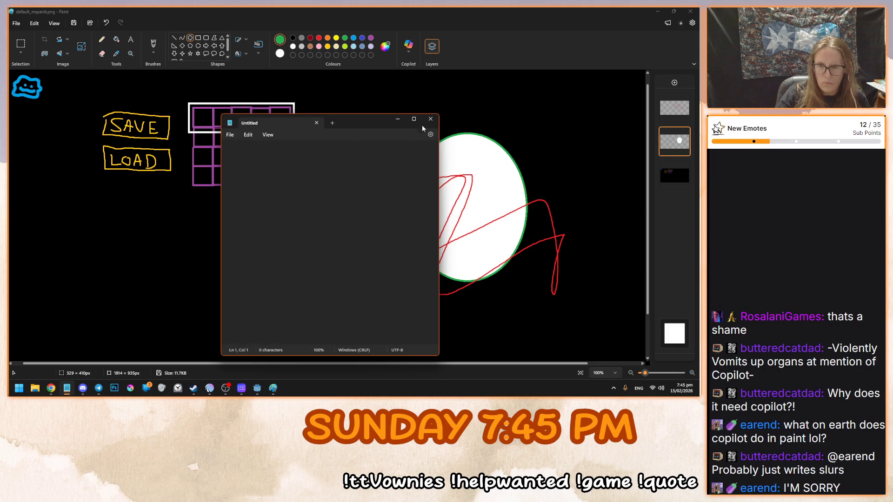
pyautogui.click(431, 119)
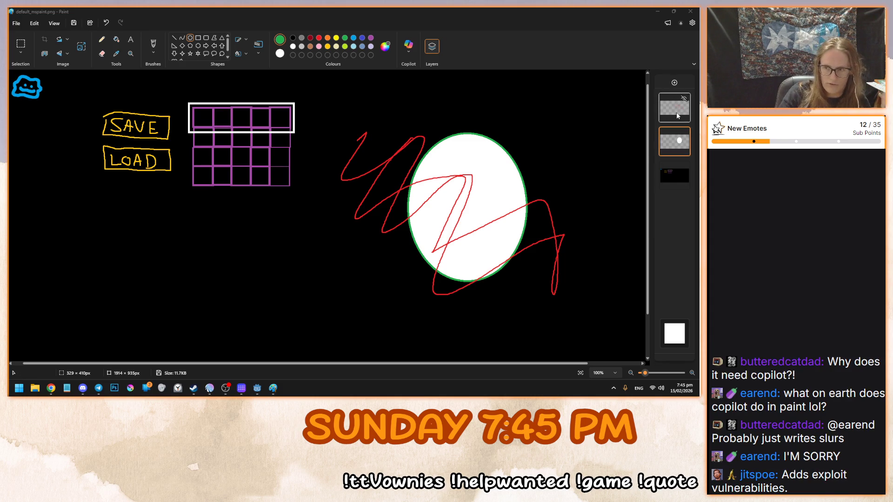
# Merge the top layer down and delete the merged scribble-and-oval layer
pyautogui.rightClick(673, 115)
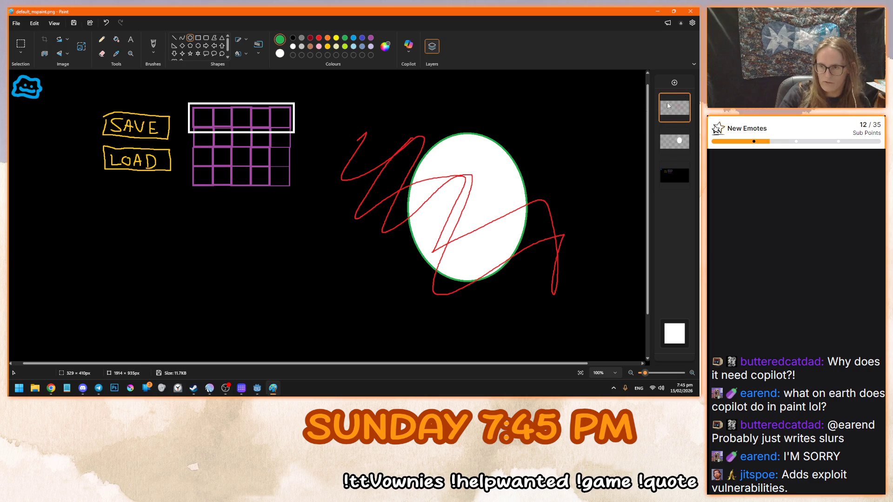
pyautogui.rightClick(674, 104)
pyautogui.click(598, 134)
pyautogui.rightClick(673, 116)
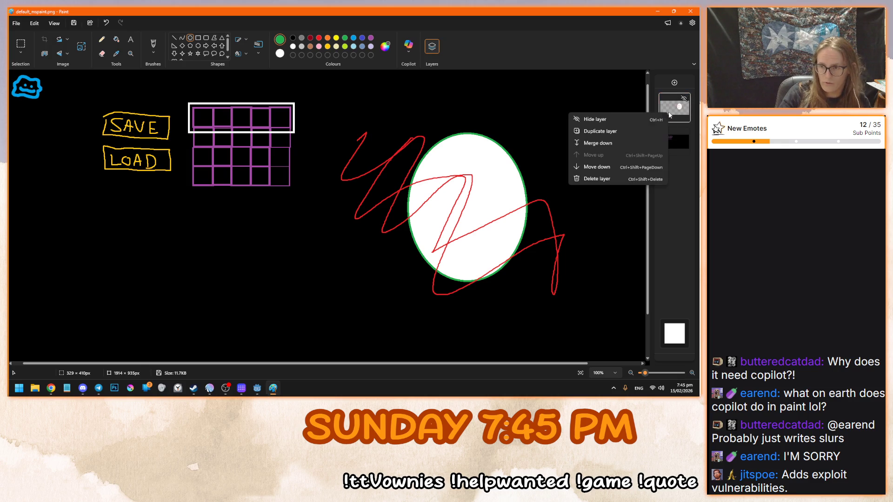
pyautogui.click(603, 179)
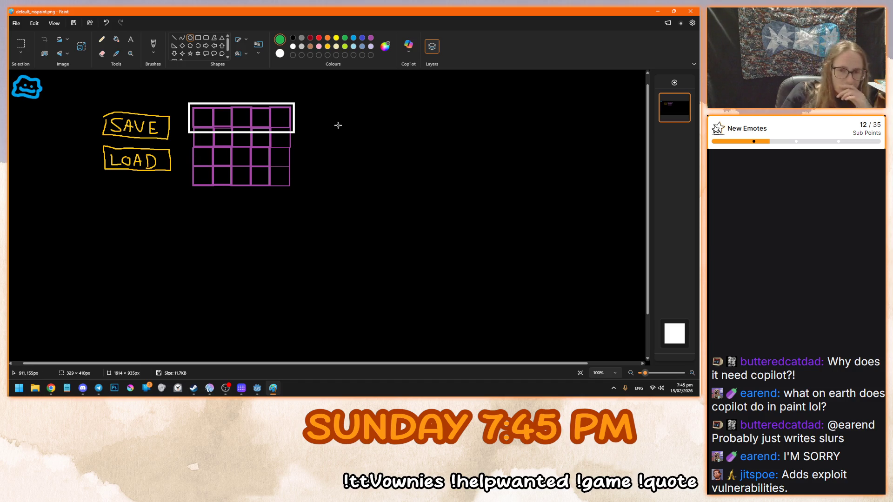
# Test a green pencil stroke across the grid, undo it, and select the Brushes tool
pyautogui.scroll(1, 327, 162)
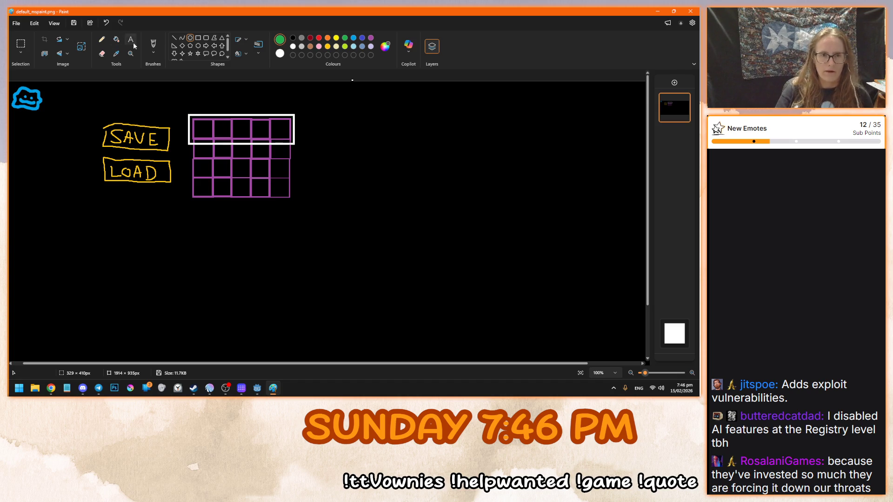
pyautogui.click(101, 39)
pyautogui.moveTo(175, 132); pyautogui.dragTo(221, 267)
pyautogui.hotkey('ctrl', 'z')
pyautogui.click(153, 44)
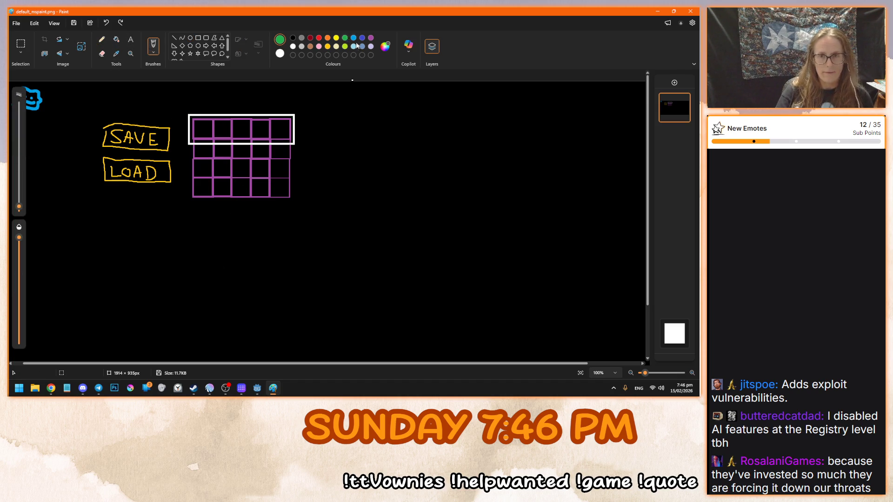
# Brush orange coin loops and write 'Gold' to the right of the purple grid
pyautogui.click(327, 37)
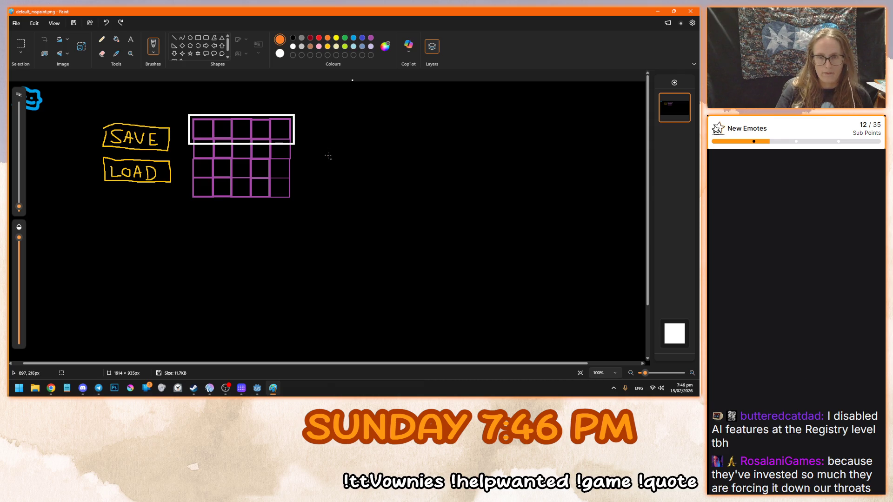
pyautogui.moveTo(320, 138)
pyautogui.mouseDown()
pyautogui.moveTo(333, 138)
pyautogui.moveTo(319, 133)
pyautogui.mouseUp()
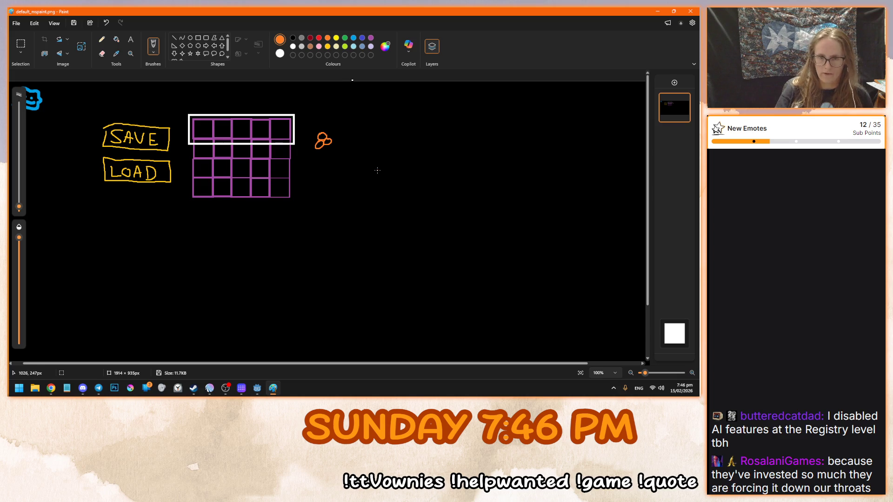
pyautogui.moveTo(326, 132); pyautogui.dragTo(334, 136)
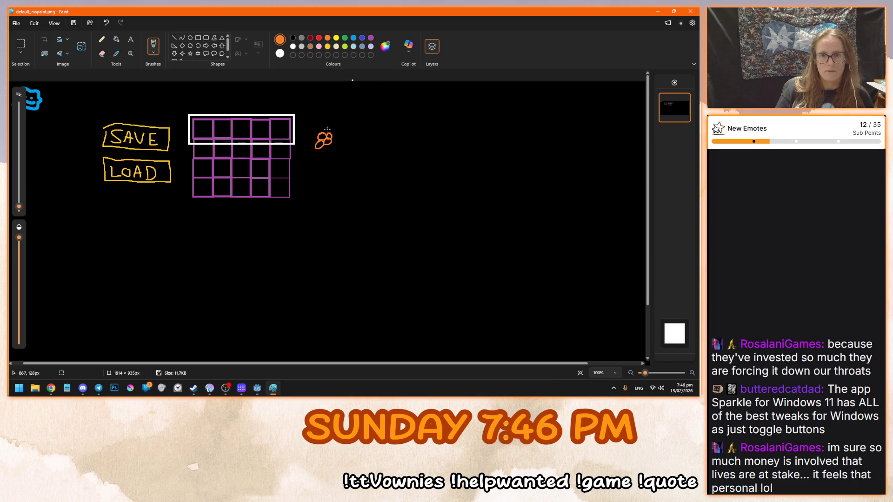
pyautogui.moveTo(337, 142)
pyautogui.mouseDown()
pyautogui.moveTo(330, 141)
pyautogui.moveTo(339, 139)
pyautogui.mouseUp()
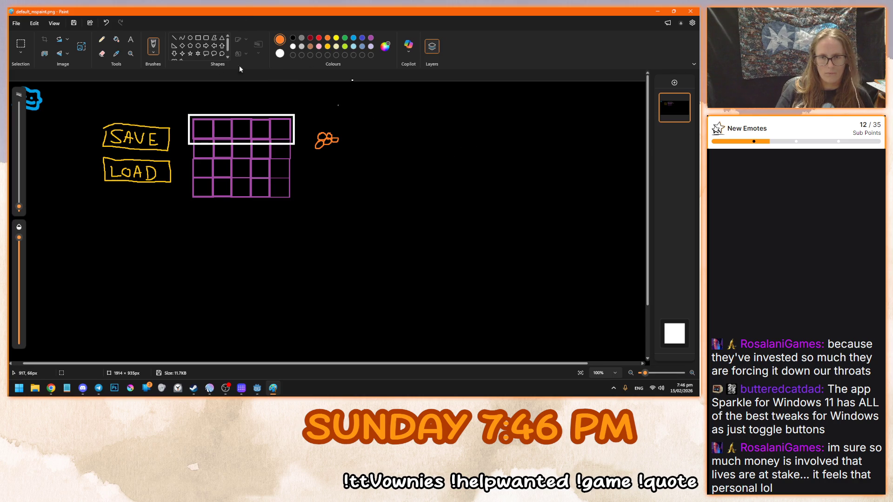
pyautogui.moveTo(349, 131)
pyautogui.mouseDown()
pyautogui.moveTo(345, 145)
pyautogui.moveTo(362, 139)
pyautogui.moveTo(372, 147)
pyautogui.moveTo(378, 128)
pyautogui.moveTo(379, 150)
pyautogui.mouseUp()
pyautogui.hotkey('alt', 'Tab')
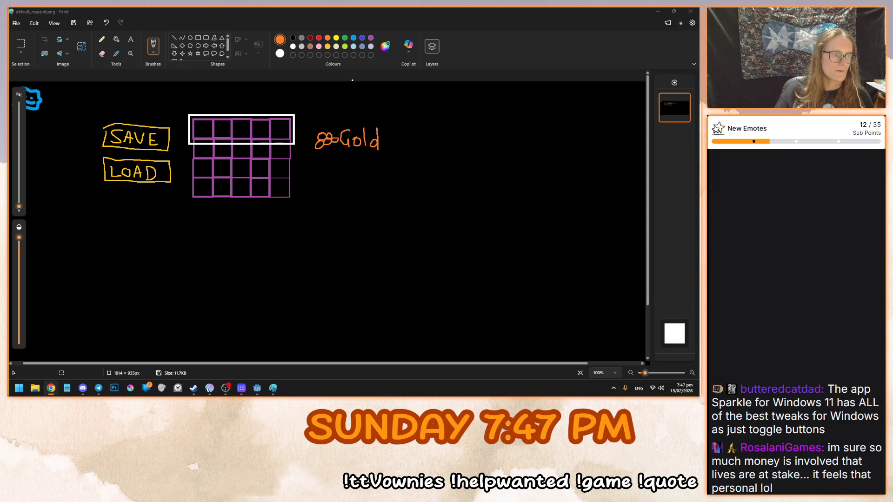
pyautogui.press('super+shift+s')
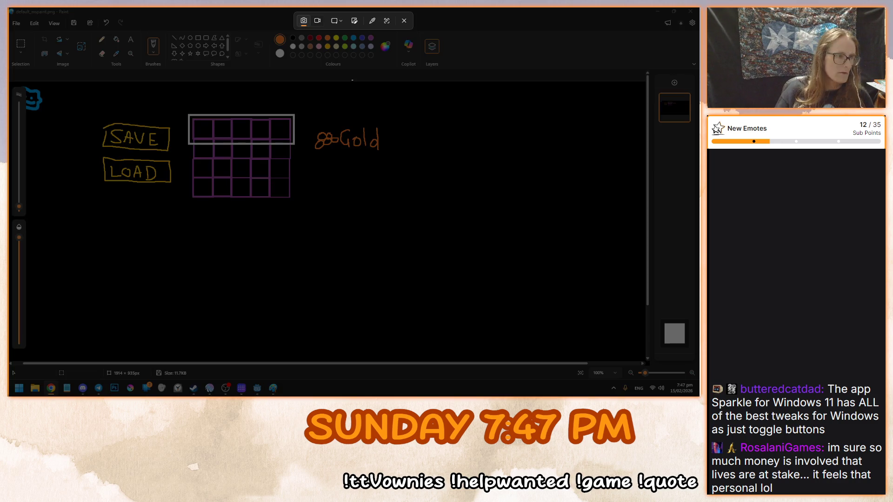
pyautogui.click(462, 278)
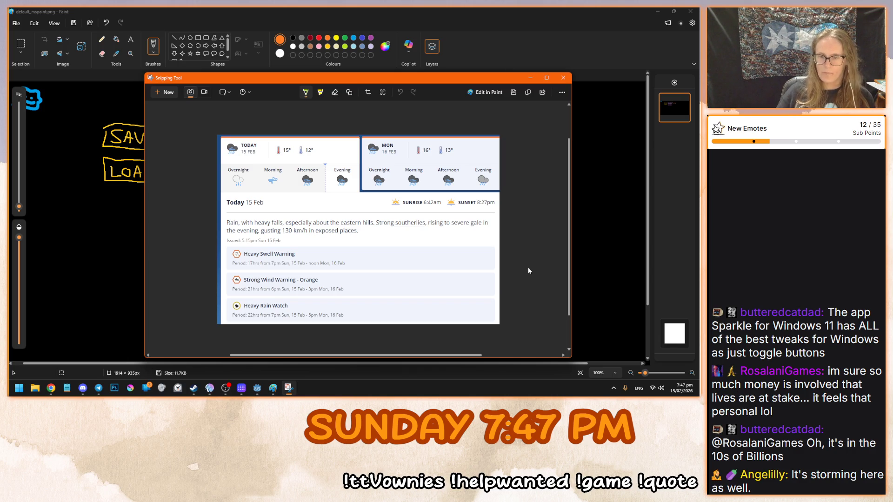
pyautogui.click(563, 78)
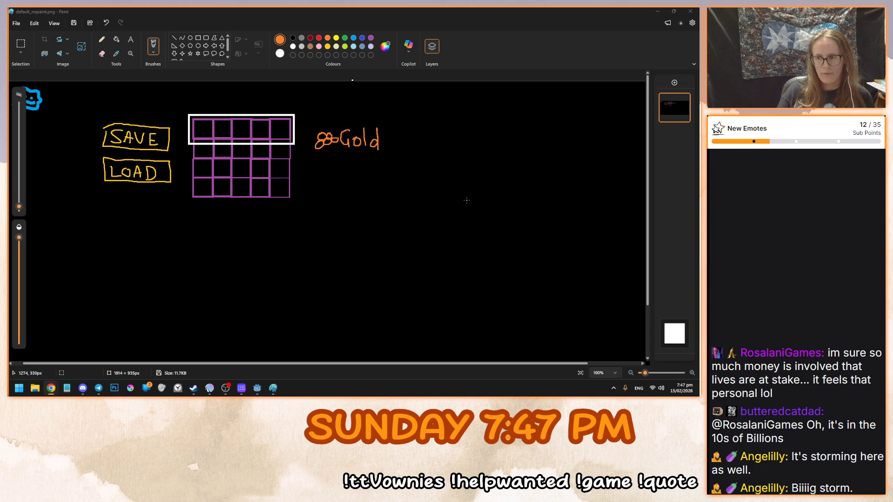
# Brush a brown tree trunk below the purple grid
pyautogui.scroll(-3, 411, 242)
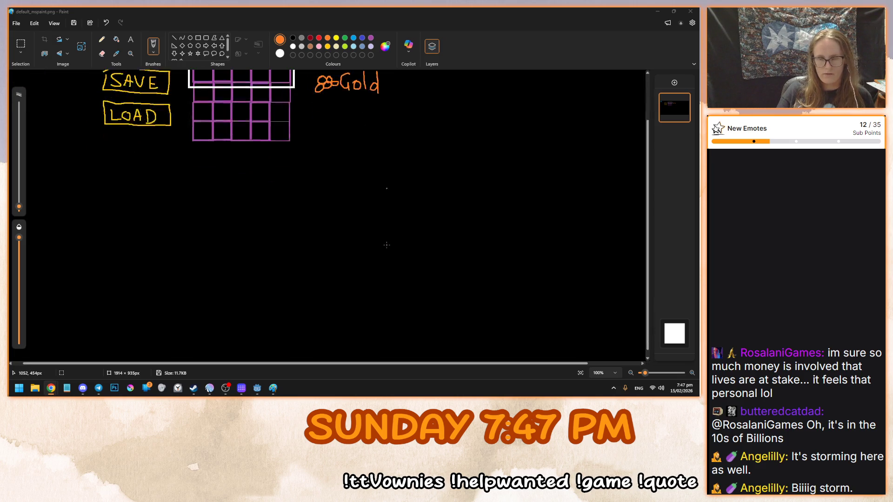
pyautogui.click(345, 46)
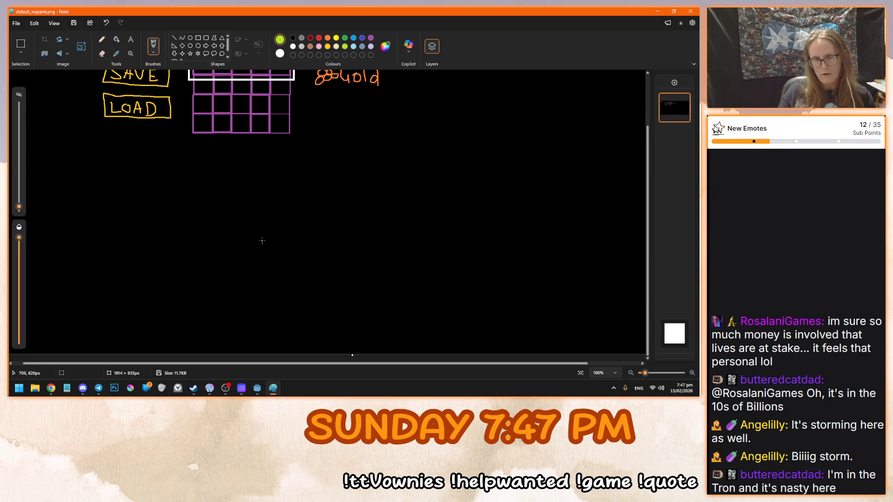
pyautogui.click(310, 46)
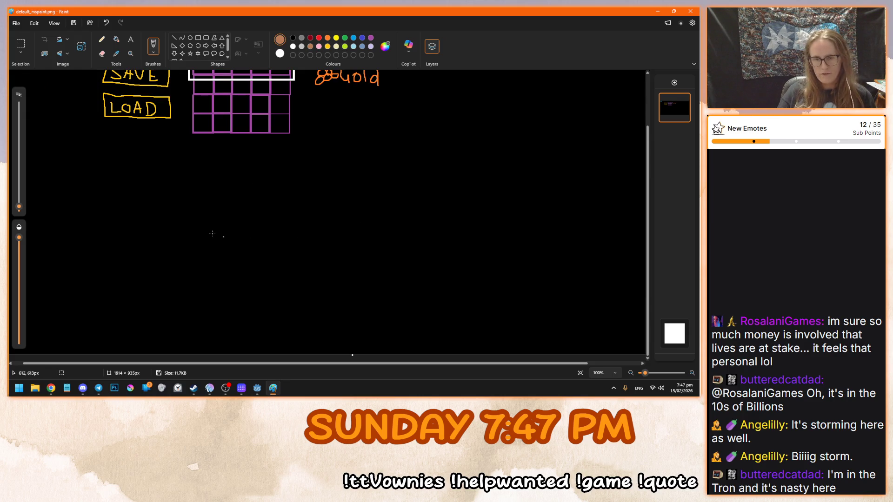
pyautogui.moveTo(193, 254)
pyautogui.mouseDown()
pyautogui.moveTo(233, 251)
pyautogui.moveTo(214, 203)
pyautogui.moveTo(201, 202)
pyautogui.moveTo(197, 245)
pyautogui.mouseUp()
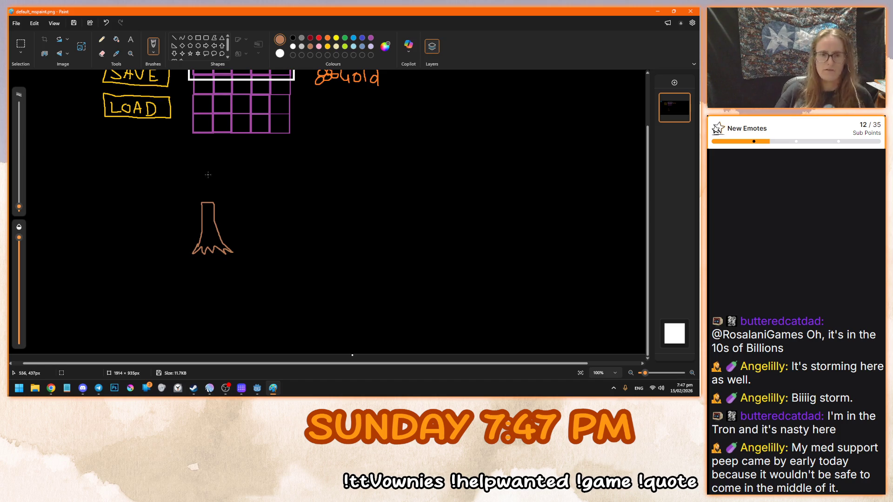
# Brush a green leafy canopy on top of the trunk
pyautogui.click(345, 37)
pyautogui.moveTo(194, 178)
pyautogui.mouseDown()
pyautogui.moveTo(186, 210)
pyautogui.moveTo(234, 213)
pyautogui.moveTo(212, 180)
pyautogui.moveTo(194, 182)
pyautogui.mouseUp()
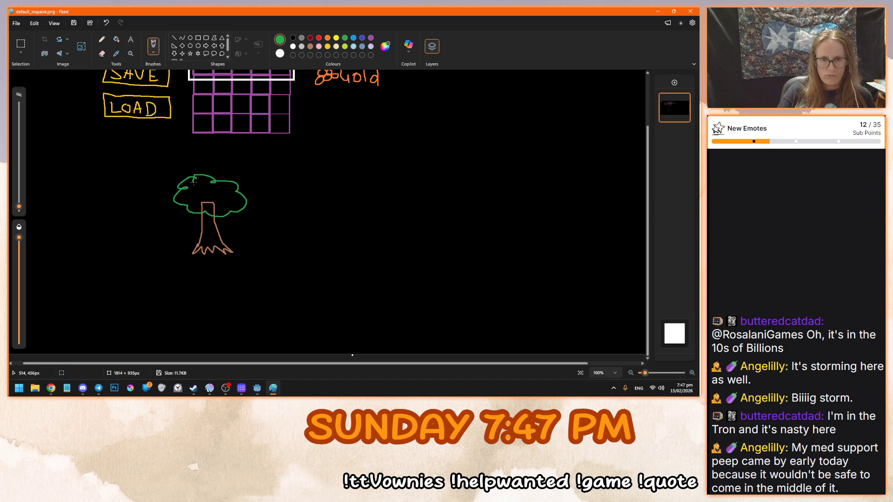
pyautogui.scroll(3, 194, 182)
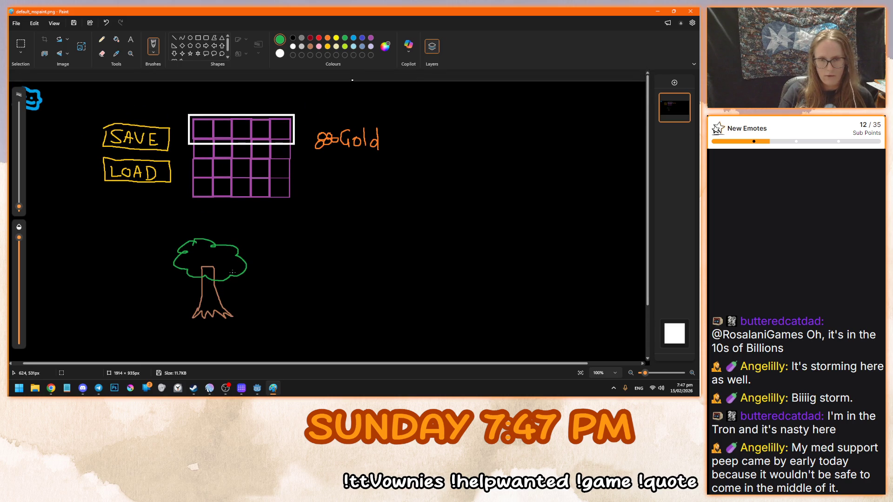
pyautogui.scroll(-3, 233, 273)
pyautogui.scroll(3, 233, 272)
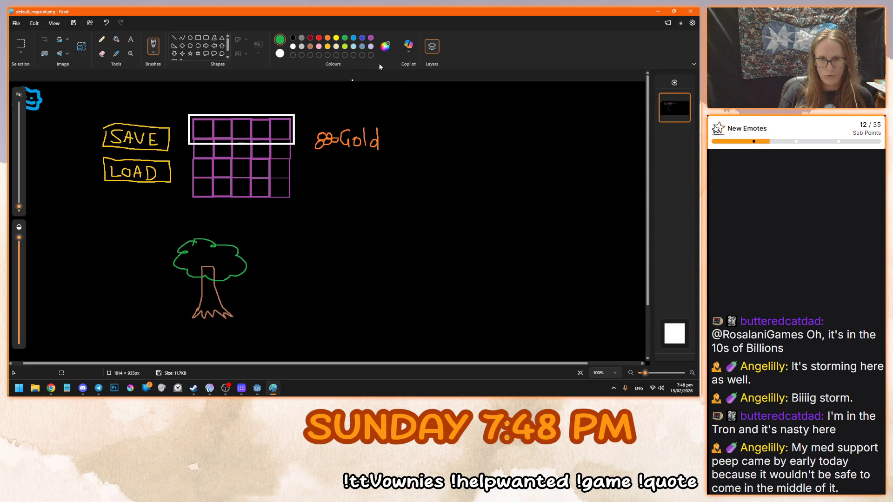
pyautogui.click(336, 38)
pyautogui.scroll(-3, 333, 239)
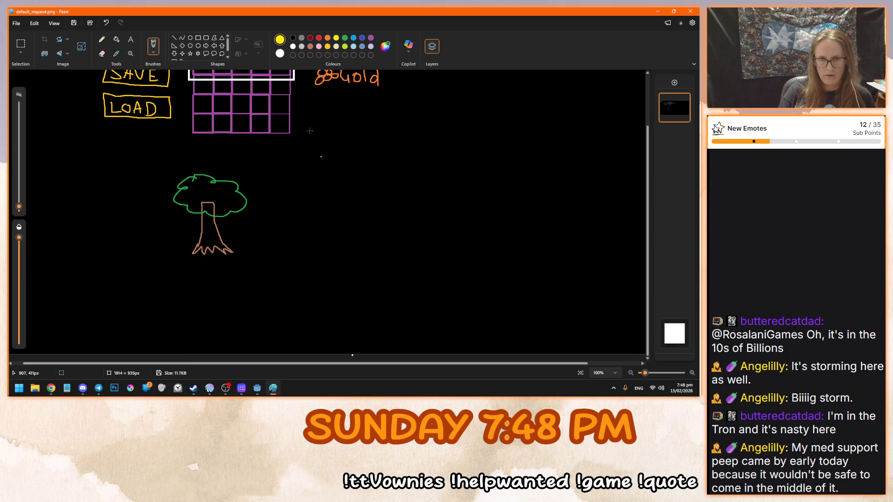
# Brush a pink dashed box right of the tree, with a brown house, roof and door inside it
pyautogui.click(320, 47)
pyautogui.moveTo(395, 224)
pyautogui.mouseDown()
pyautogui.moveTo(437, 225)
pyautogui.moveTo(464, 250)
pyautogui.moveTo(464, 280)
pyautogui.moveTo(414, 299)
pyautogui.moveTo(379, 301)
pyautogui.moveTo(368, 269)
pyautogui.moveTo(370, 227)
pyautogui.moveTo(409, 231)
pyautogui.mouseUp()
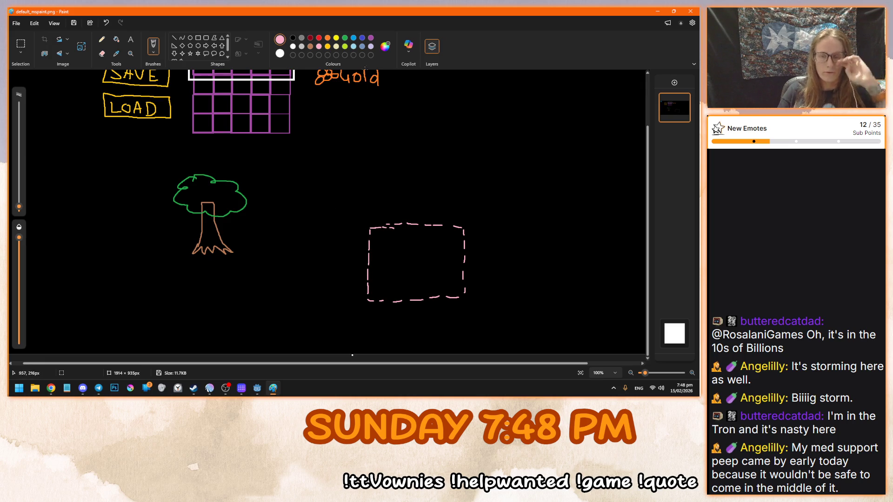
pyautogui.click(311, 46)
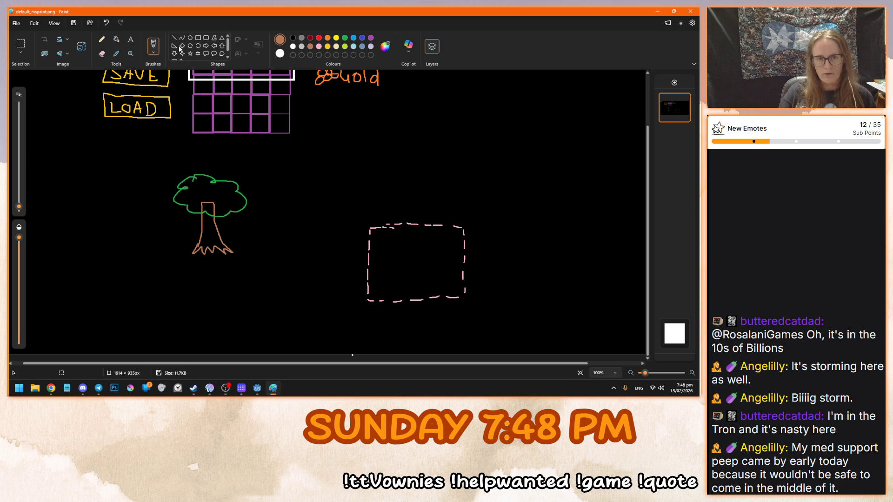
pyautogui.moveTo(393, 270)
pyautogui.mouseDown()
pyautogui.moveTo(436, 271)
pyautogui.moveTo(392, 283)
pyautogui.mouseUp()
pyautogui.moveTo(391, 252)
pyautogui.mouseDown()
pyautogui.moveTo(415, 236)
pyautogui.moveTo(439, 256)
pyautogui.moveTo(423, 268)
pyautogui.moveTo(427, 283)
pyautogui.mouseUp()
pyautogui.scroll(1, 499, 285)
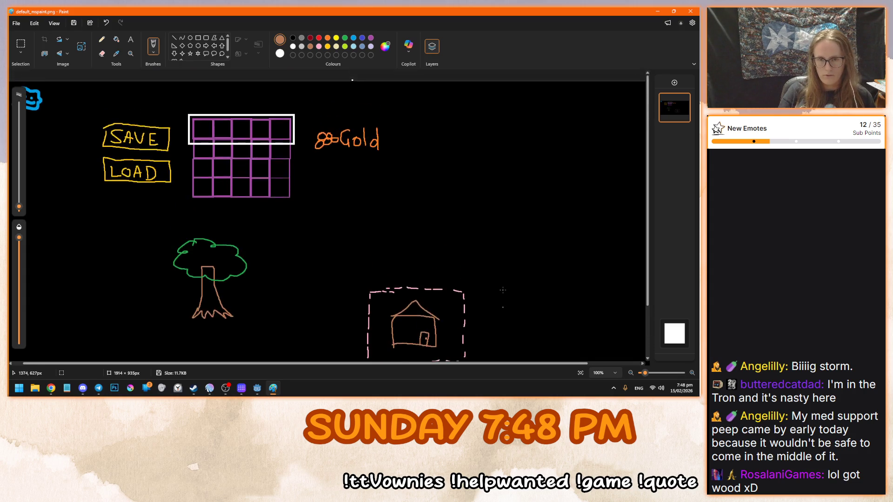
pyautogui.scroll(-1, 498, 285)
pyautogui.scroll(1, 499, 285)
pyautogui.scroll(-1, 499, 285)
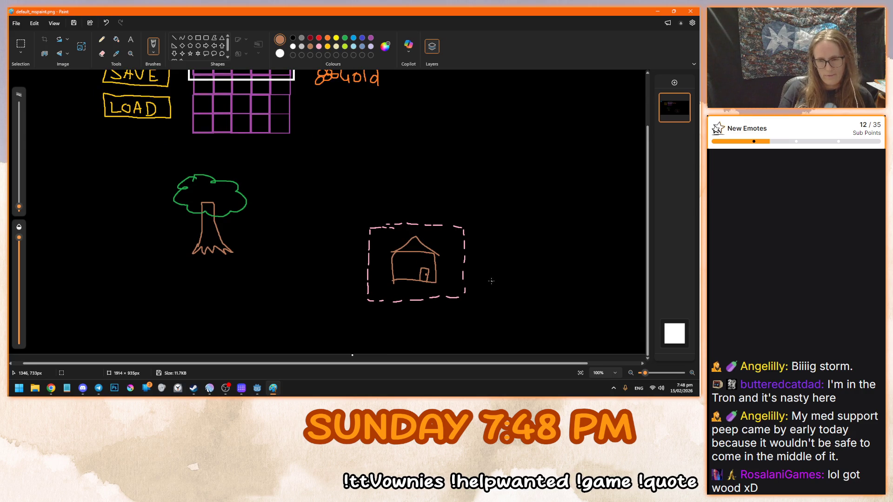
pyautogui.scroll(1, 489, 281)
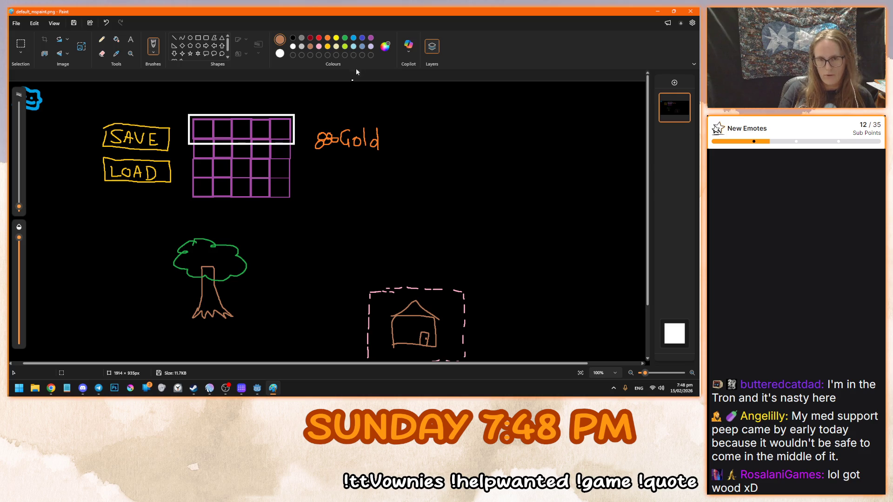
pyautogui.click(293, 46)
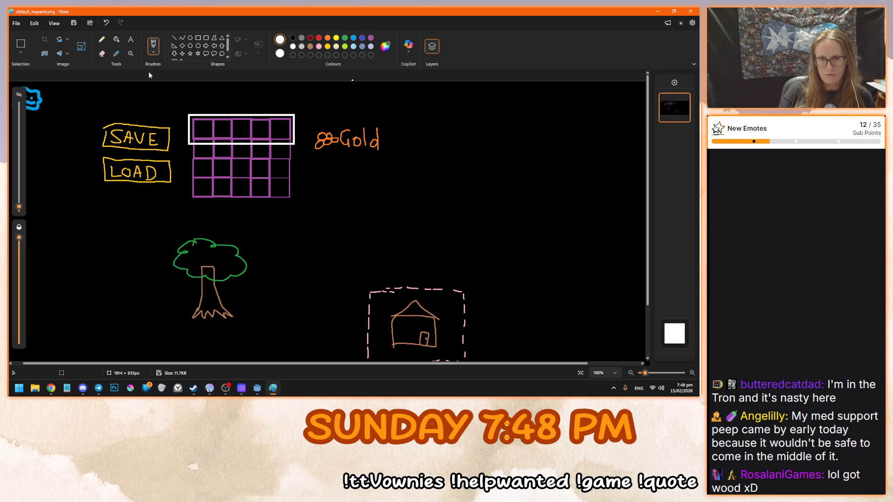
# Handwrite the white note '-wake up in house' beside the gold counter, undoing a misdrawn letter
pyautogui.moveTo(455, 127)
pyautogui.mouseDown()
pyautogui.moveTo(492, 124)
pyautogui.moveTo(511, 135)
pyautogui.moveTo(575, 133)
pyautogui.moveTo(587, 120)
pyautogui.moveTo(630, 132)
pyautogui.mouseUp()
pyautogui.hotkey('ctrl', 'z')
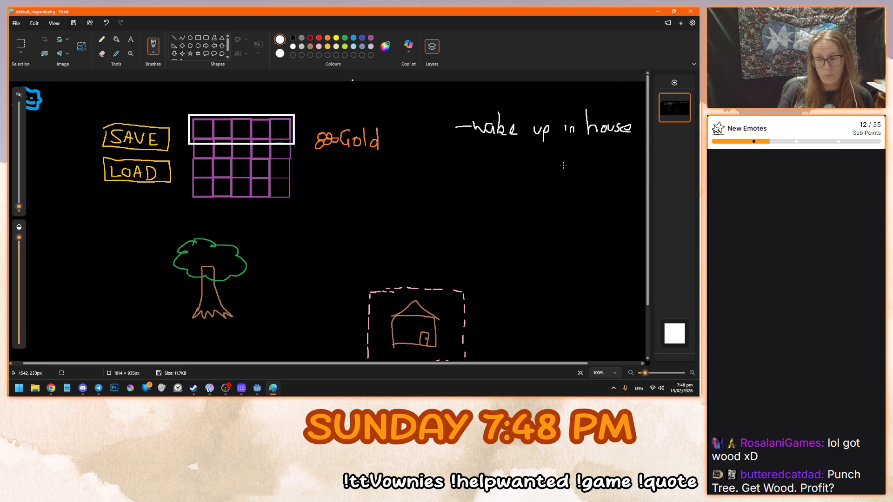
pyautogui.scroll(-1, 549, 173)
pyautogui.scroll(1, 540, 197)
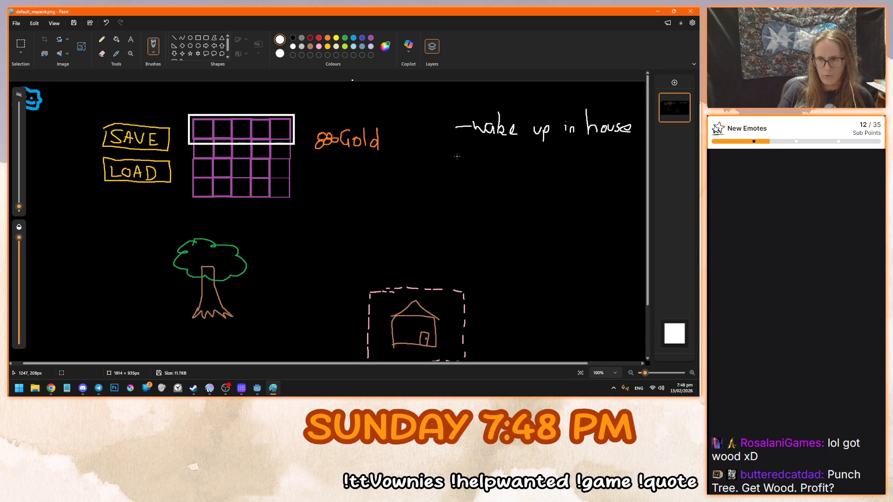
# Write '-open chest, get axe' on the second line and start a third dash
pyautogui.moveTo(454, 150)
pyautogui.mouseDown()
pyautogui.moveTo(479, 147)
pyautogui.moveTo(478, 159)
pyautogui.moveTo(535, 156)
pyautogui.mouseUp()
pyautogui.moveTo(541, 142); pyautogui.dragTo(545, 162)
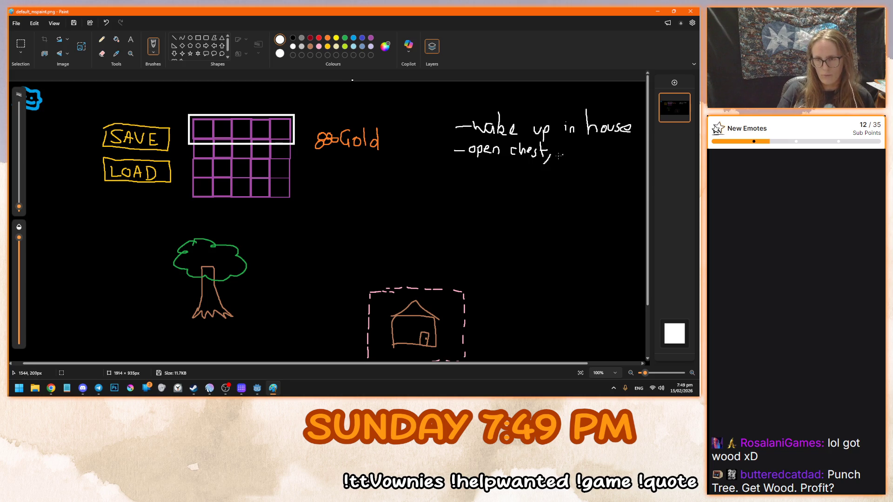
pyautogui.moveTo(562, 147); pyautogui.dragTo(561, 154)
pyautogui.moveTo(565, 154); pyautogui.dragTo(611, 157)
pyautogui.moveTo(603, 157)
pyautogui.mouseDown()
pyautogui.moveTo(608, 150)
pyautogui.moveTo(621, 157)
pyautogui.mouseUp()
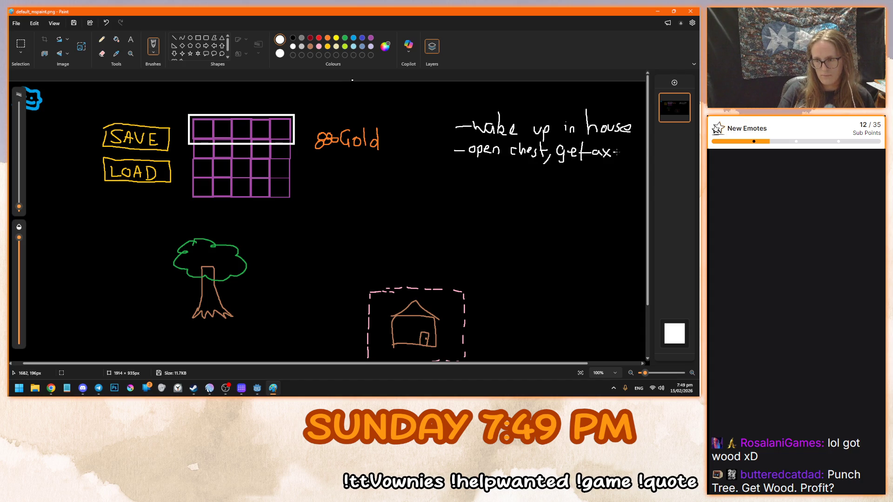
pyautogui.moveTo(455, 175); pyautogui.dragTo(462, 175)
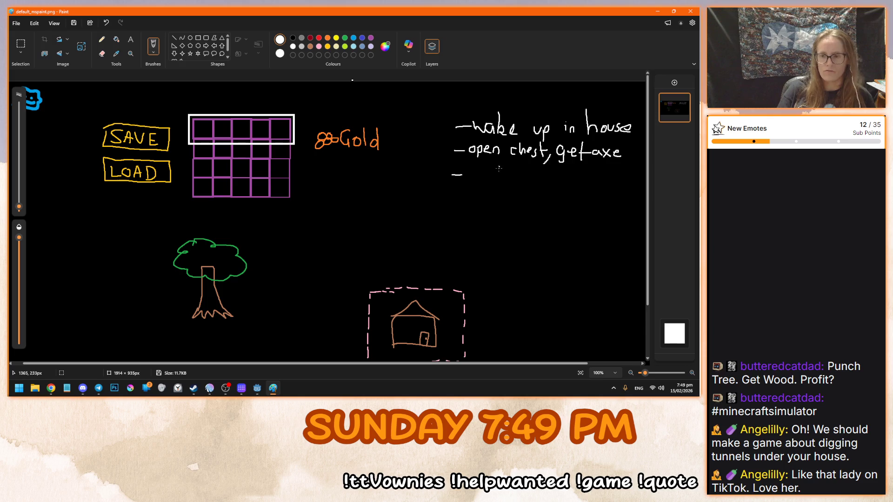
# Brush-write 'go outside' in white after the third dash of the notes
pyautogui.scroll(-3, 502, 174)
pyautogui.scroll(3, 502, 175)
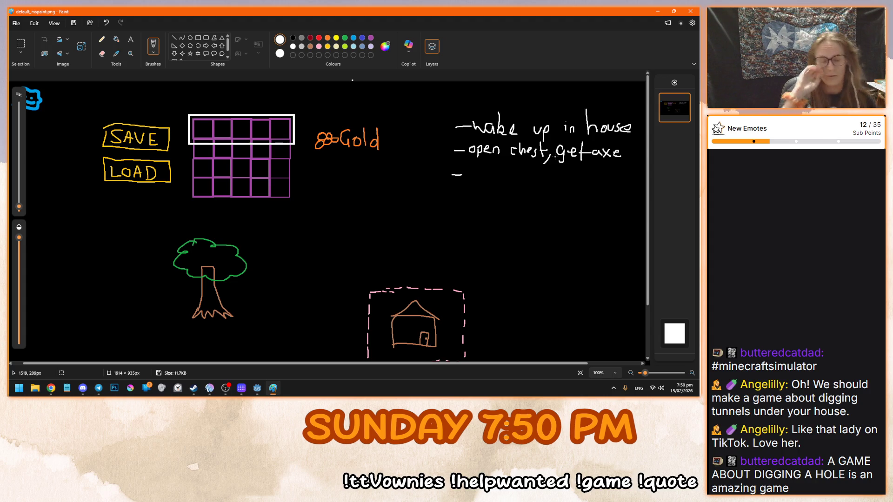
pyautogui.scroll(-2, 516, 212)
pyautogui.scroll(2, 516, 212)
pyautogui.scroll(-2, 528, 259)
pyautogui.scroll(2, 444, 252)
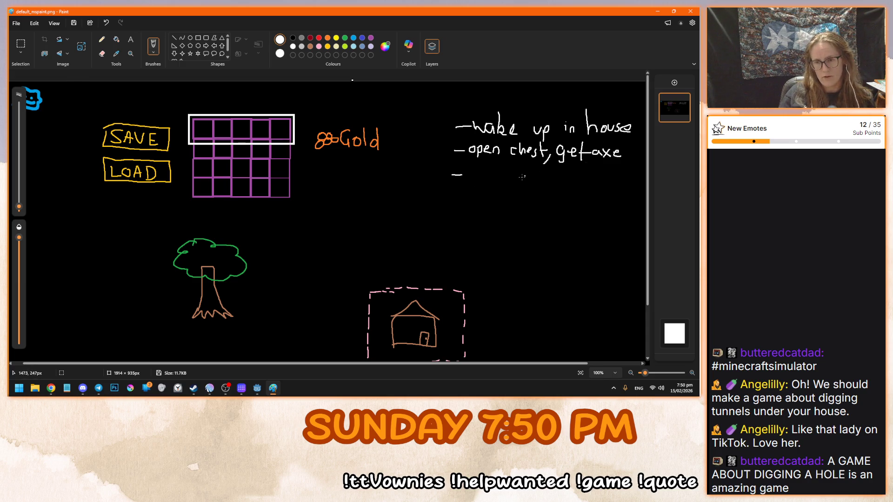
pyautogui.moveTo(477, 176)
pyautogui.mouseDown()
pyautogui.moveTo(470, 171)
pyautogui.moveTo(478, 176)
pyautogui.moveTo(467, 183)
pyautogui.moveTo(479, 170)
pyautogui.moveTo(536, 172)
pyautogui.moveTo(533, 183)
pyautogui.moveTo(552, 183)
pyautogui.mouseUp()
pyautogui.moveTo(556, 176); pyautogui.dragTo(562, 184)
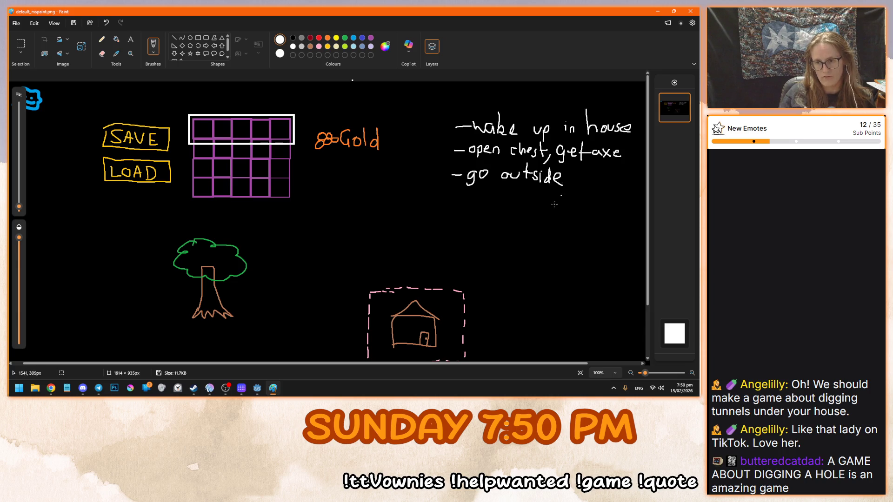
pyautogui.scroll(-3, 434, 262)
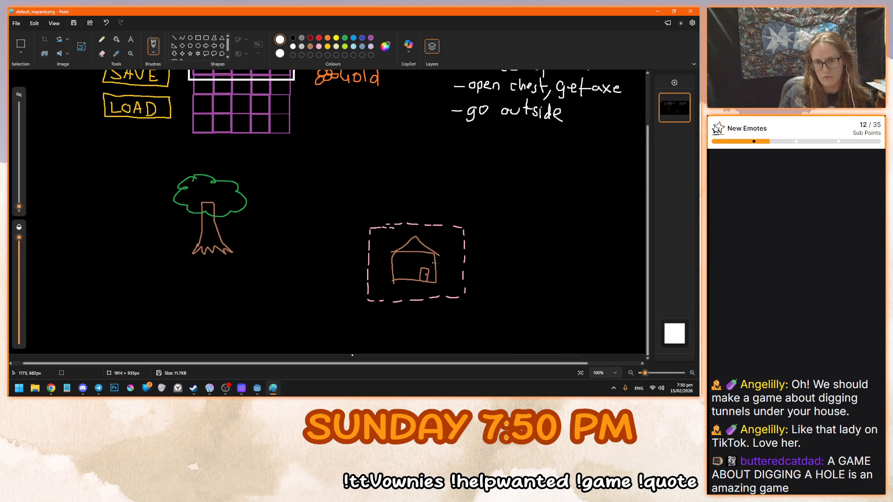
# Cover the house with a solid black rectangle with no outline
pyautogui.click(198, 37)
pyautogui.rightClick(294, 38)
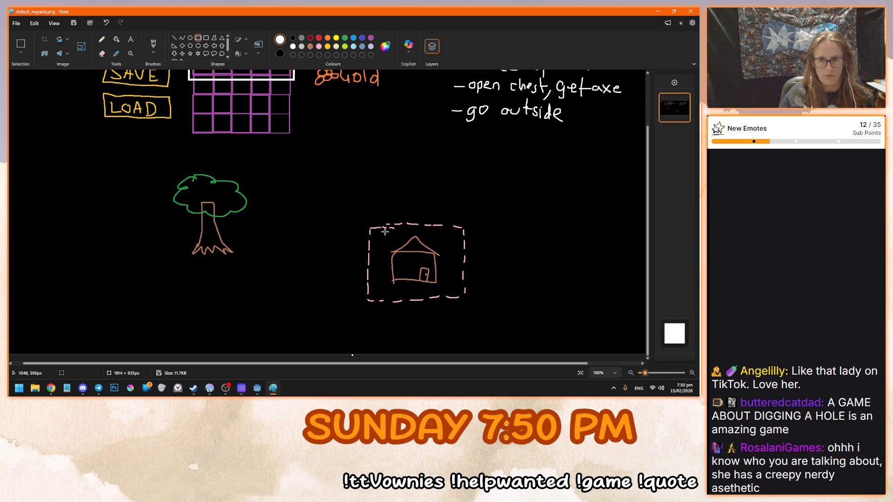
pyautogui.click(239, 54)
pyautogui.click(219, 87)
pyautogui.moveTo(378, 231); pyautogui.dragTo(449, 291)
pyautogui.hotkey('ctrl', 'z')
pyautogui.click(240, 39)
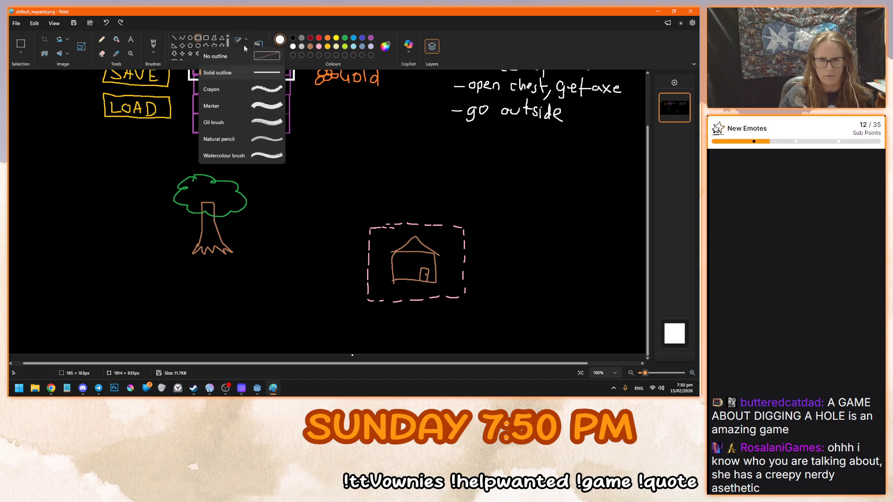
pyautogui.moveTo(384, 234); pyautogui.dragTo(449, 291)
pyautogui.click(482, 254)
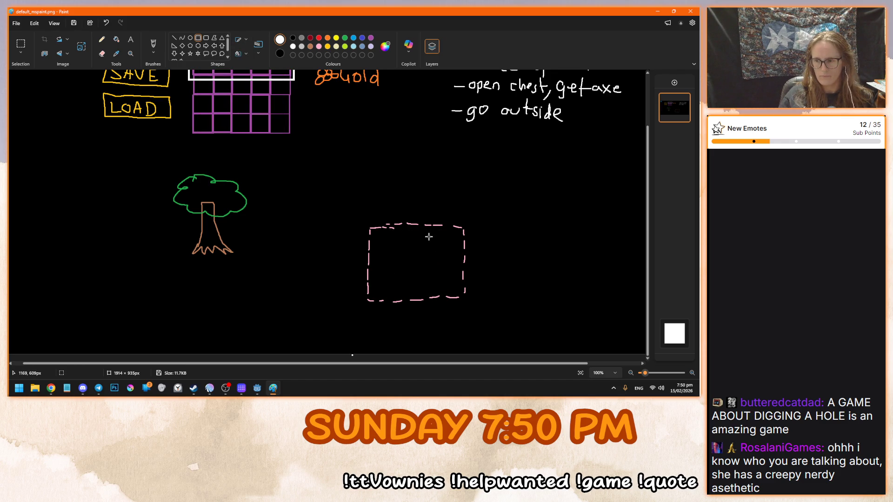
# With the brush, add ', chop wood' after 'go outside' on the third line
pyautogui.click(153, 45)
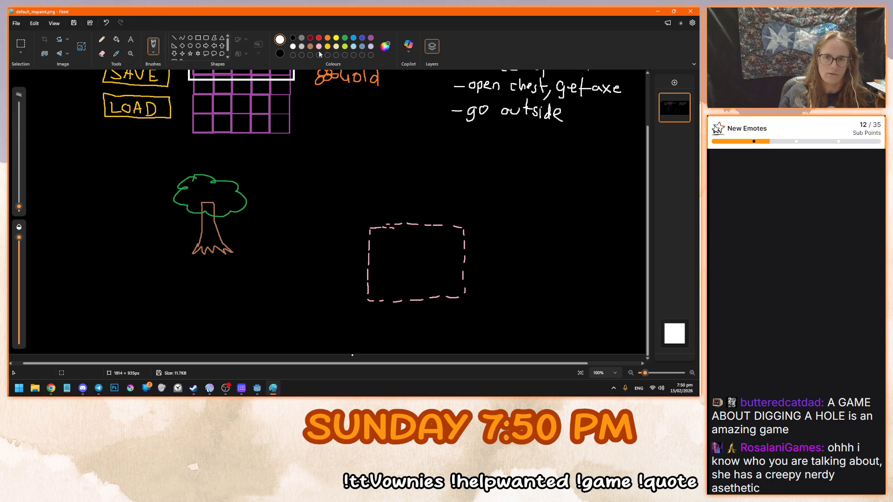
pyautogui.moveTo(401, 217); pyautogui.dragTo(447, 293)
pyautogui.hotkey('ctrl', 'z')
pyautogui.scroll(3, 584, 179)
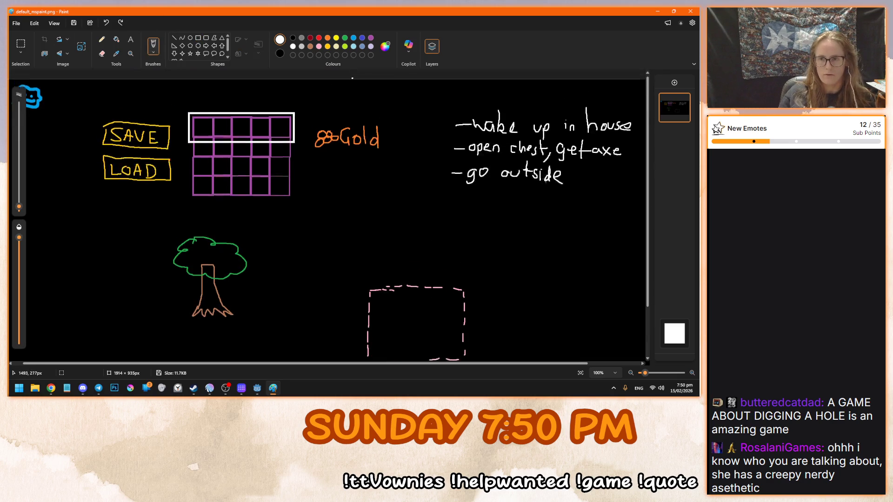
pyautogui.moveTo(568, 180)
pyautogui.mouseDown()
pyautogui.moveTo(563, 190)
pyautogui.moveTo(615, 185)
pyautogui.mouseUp()
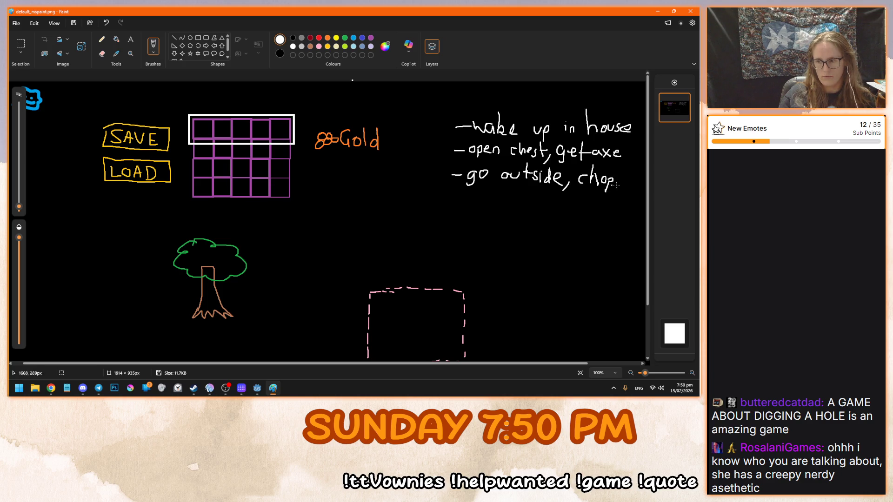
pyautogui.moveTo(529, 364); pyautogui.dragTo(582, 364)
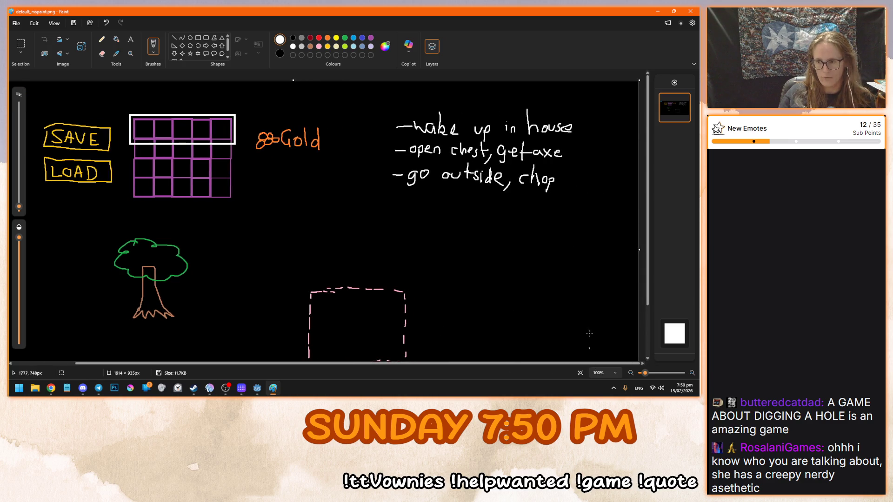
pyautogui.moveTo(569, 175); pyautogui.dragTo(619, 188)
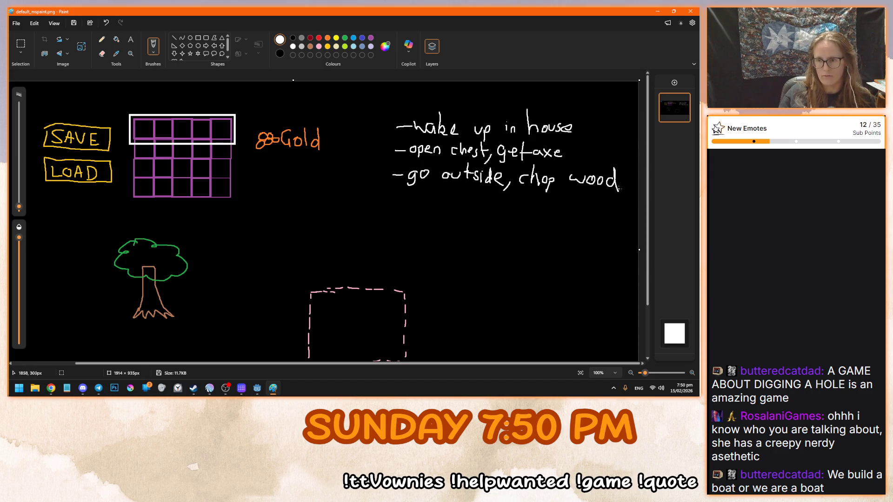
pyautogui.scroll(-2, 534, 335)
pyautogui.scroll(2, 486, 291)
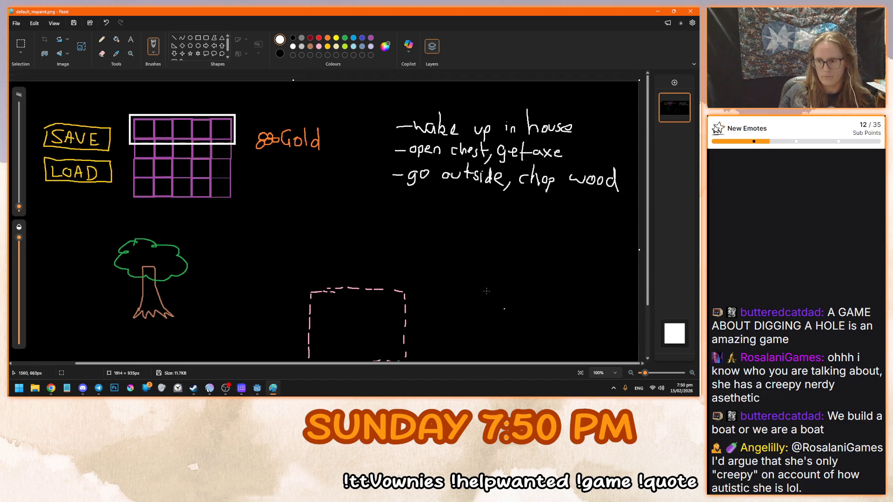
# Write a fourth note line '-build boat' and start a fifth dash
pyautogui.moveTo(391, 201); pyautogui.dragTo(402, 201)
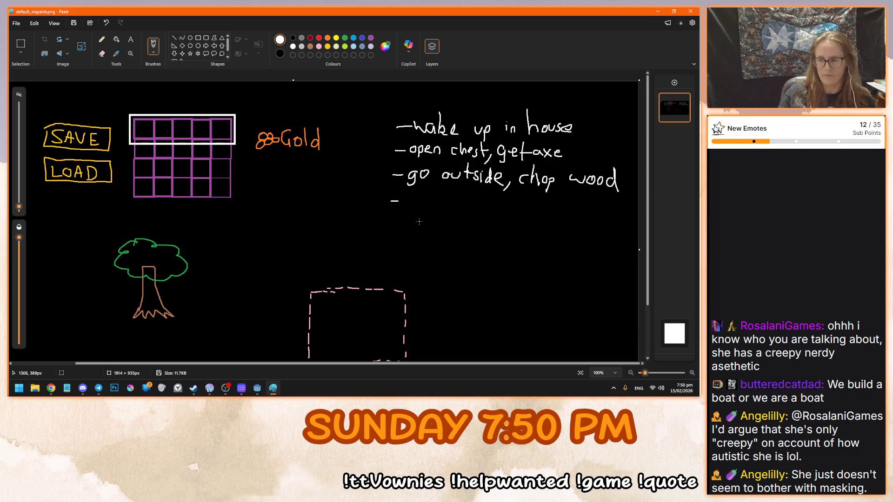
pyautogui.scroll(-2, 419, 223)
pyautogui.scroll(2, 421, 220)
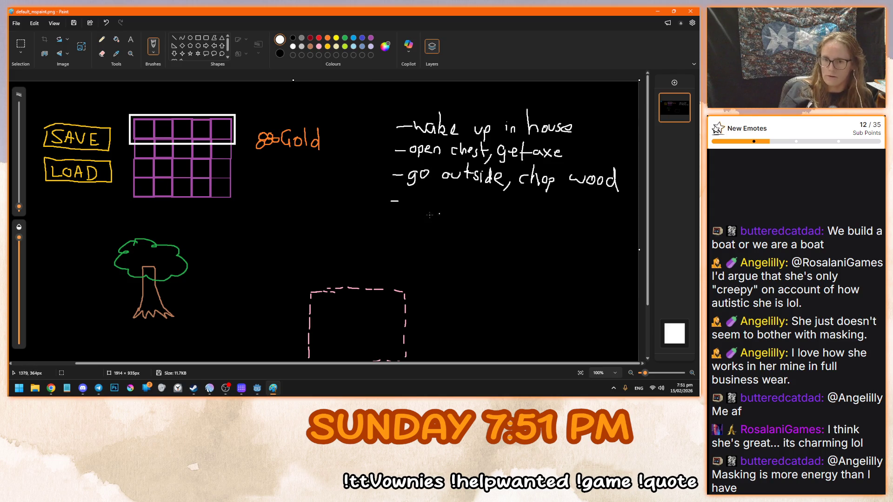
pyautogui.moveTo(401, 205)
pyautogui.mouseDown()
pyautogui.moveTo(405, 194)
pyautogui.moveTo(404, 212)
pyautogui.moveTo(428, 202)
pyautogui.moveTo(430, 216)
pyautogui.moveTo(440, 217)
pyautogui.mouseUp()
pyautogui.moveTo(454, 209)
pyautogui.mouseDown()
pyautogui.moveTo(448, 215)
pyautogui.moveTo(493, 213)
pyautogui.moveTo(510, 223)
pyautogui.mouseUp()
pyautogui.moveTo(392, 237); pyautogui.dragTo(401, 237)
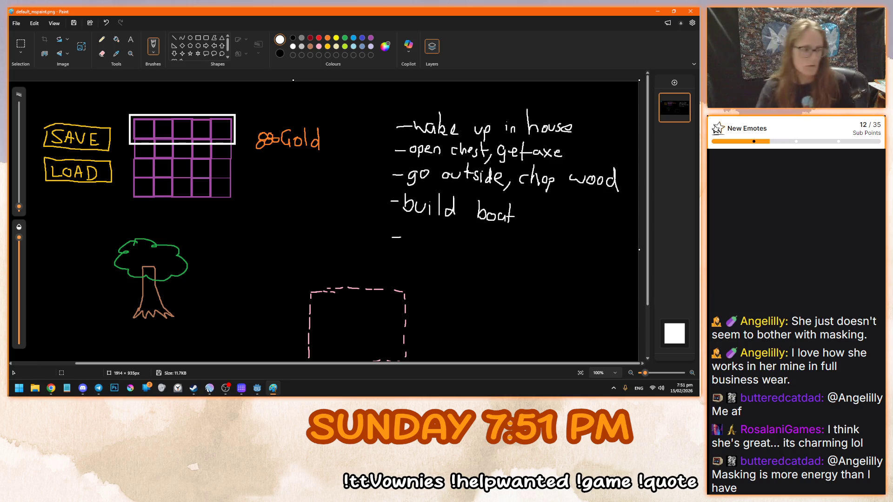
pyautogui.hotkey('alt', 'Tab')
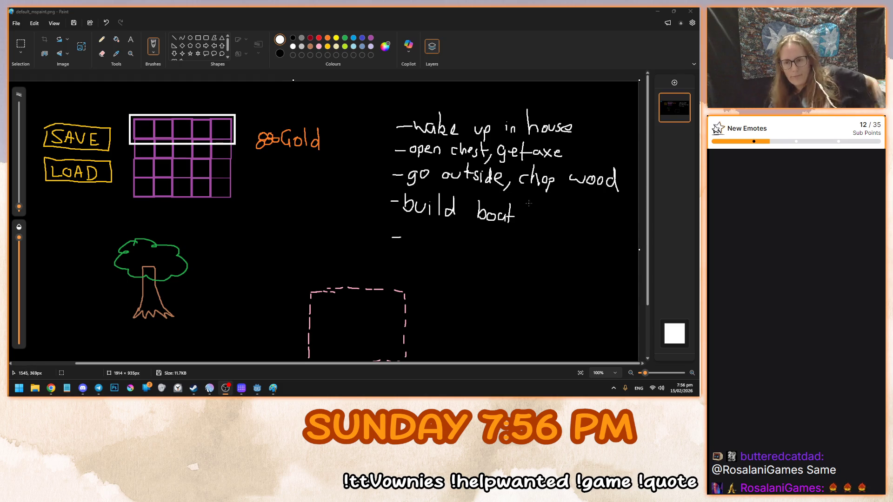
pyautogui.click(496, 10)
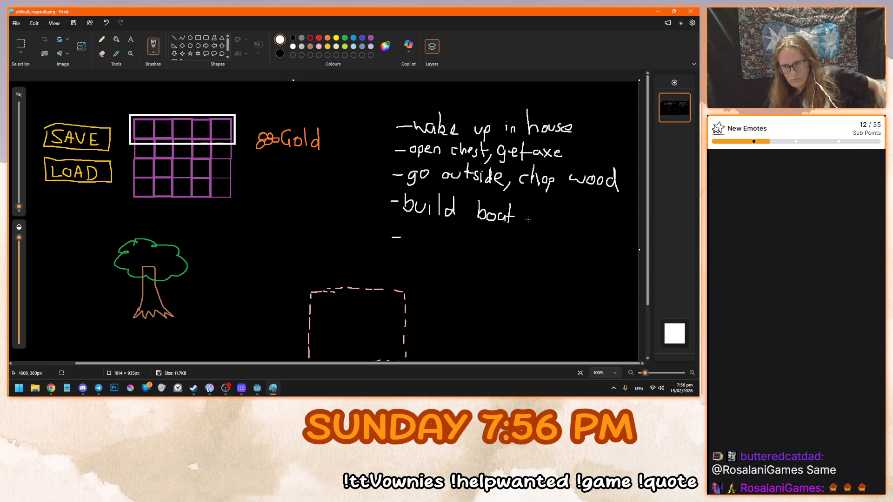
# Handwrite ',escape' after 'build boat', redoing a misdrawn letter
pyautogui.moveTo(520, 214)
pyautogui.mouseDown()
pyautogui.moveTo(516, 225)
pyautogui.moveTo(529, 209)
pyautogui.moveTo(532, 220)
pyautogui.moveTo(557, 213)
pyautogui.moveTo(569, 226)
pyautogui.moveTo(563, 218)
pyautogui.moveTo(586, 220)
pyautogui.mouseUp()
pyautogui.hotkey('ctrl', 'z')
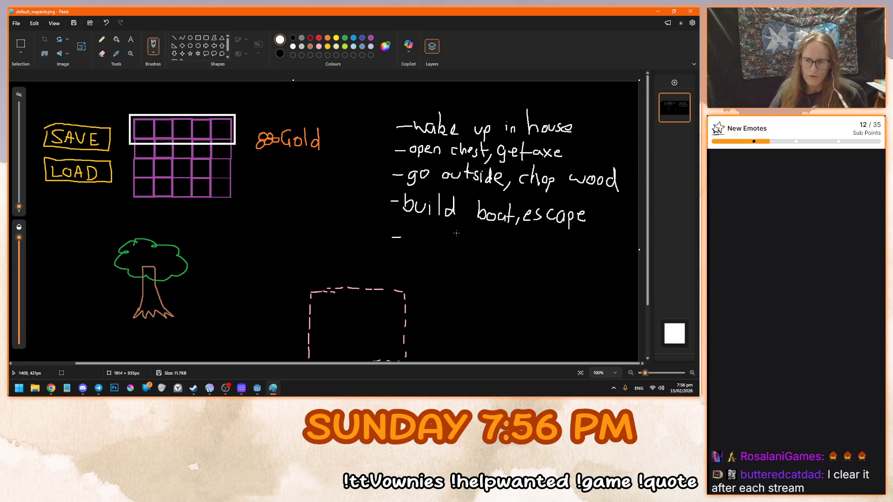
pyautogui.click(319, 38)
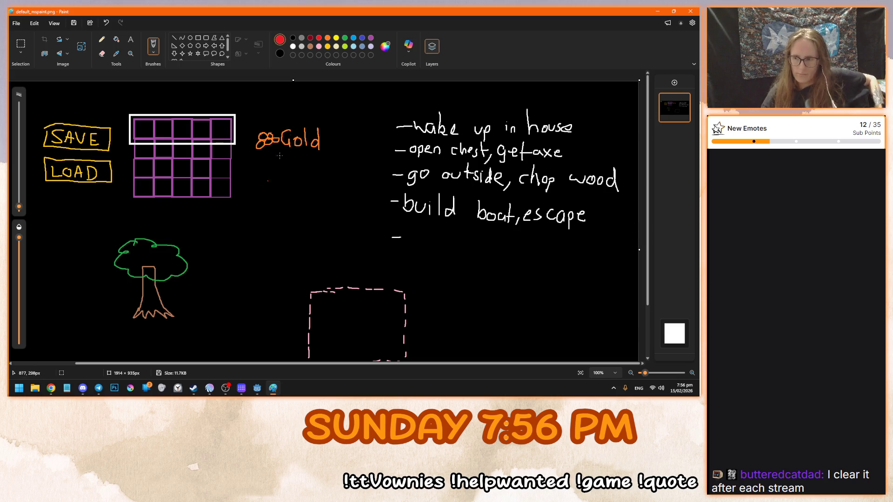
# Draw a red berries icon with the label 'Berries' below Gold
pyautogui.moveTo(257, 168)
pyautogui.mouseDown()
pyautogui.moveTo(284, 172)
pyautogui.moveTo(283, 164)
pyautogui.moveTo(321, 176)
pyautogui.mouseUp()
pyautogui.scroll(-2, 275, 165)
pyautogui.scroll(2, 279, 163)
pyautogui.scroll(-3, 350, 185)
pyautogui.scroll(3, 353, 184)
pyautogui.scroll(-3, 364, 176)
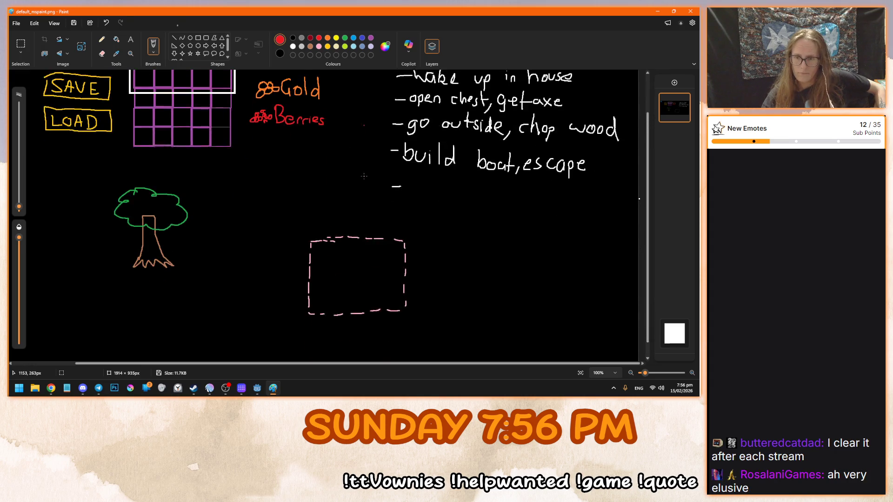
# In white, handwrite 'trees & bush' on the fifth note line
pyautogui.click(293, 46)
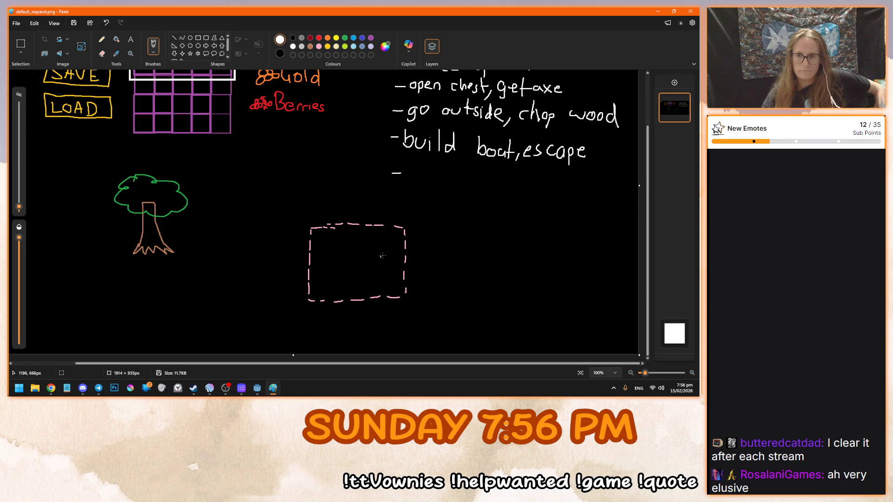
pyautogui.scroll(3, 382, 255)
pyautogui.scroll(-3, 409, 182)
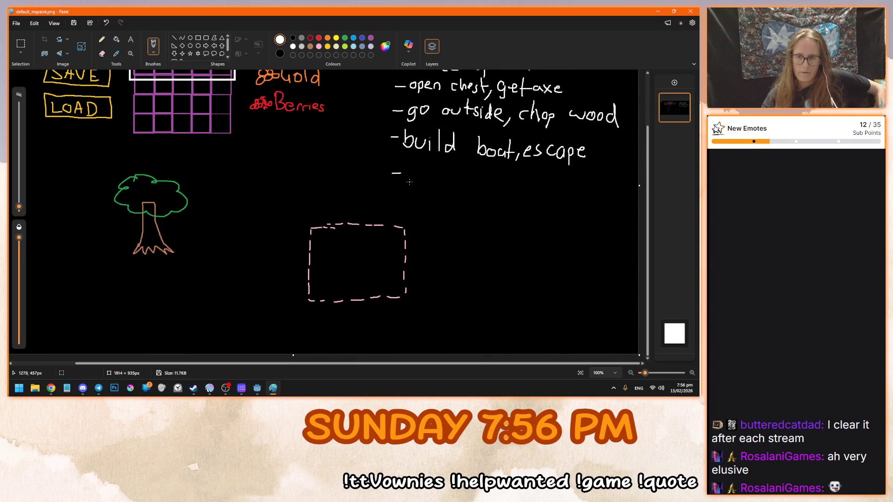
pyautogui.moveTo(408, 163)
pyautogui.mouseDown()
pyautogui.moveTo(409, 184)
pyautogui.moveTo(414, 172)
pyautogui.moveTo(485, 185)
pyautogui.mouseUp()
pyautogui.scroll(2, 490, 196)
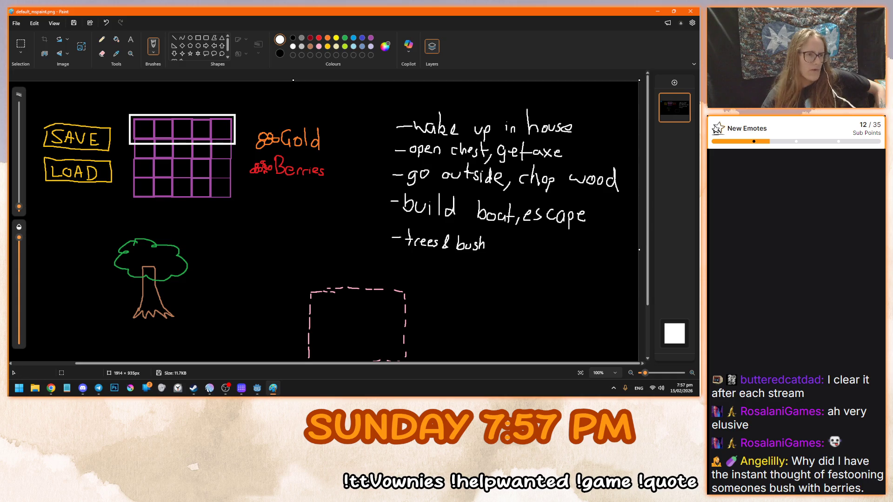
# Extend the fifth note to read 'trees & bushes regrow'
pyautogui.hotkey('alt', 'Tab')
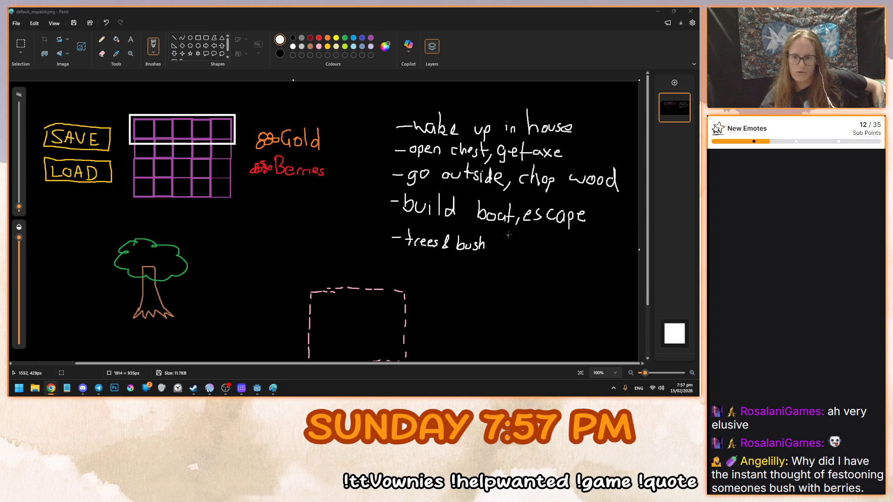
pyautogui.moveTo(486, 245)
pyautogui.mouseDown()
pyautogui.moveTo(527, 246)
pyautogui.moveTo(540, 258)
pyautogui.moveTo(577, 246)
pyautogui.mouseUp()
pyautogui.scroll(-1, 581, 253)
pyautogui.scroll(1, 577, 255)
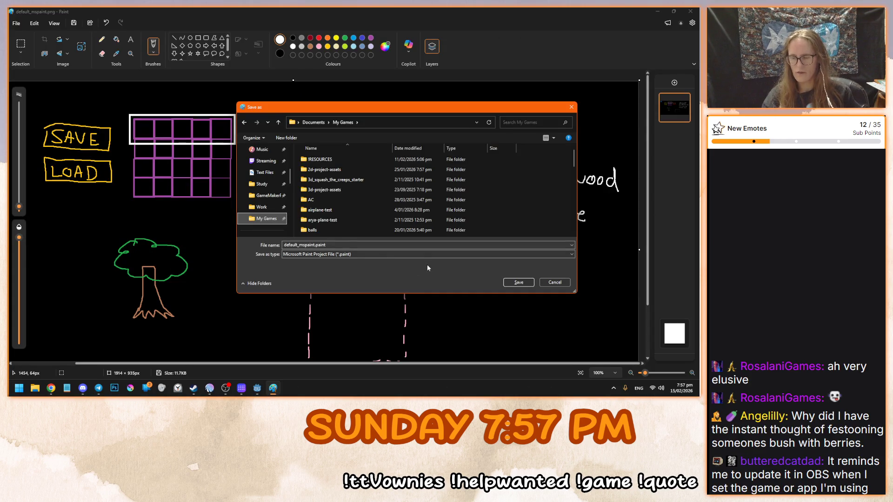
# Save the drawing in the little-game folder under the file name 'game_plan'
pyautogui.click(423, 245)
pyautogui.click(423, 244)
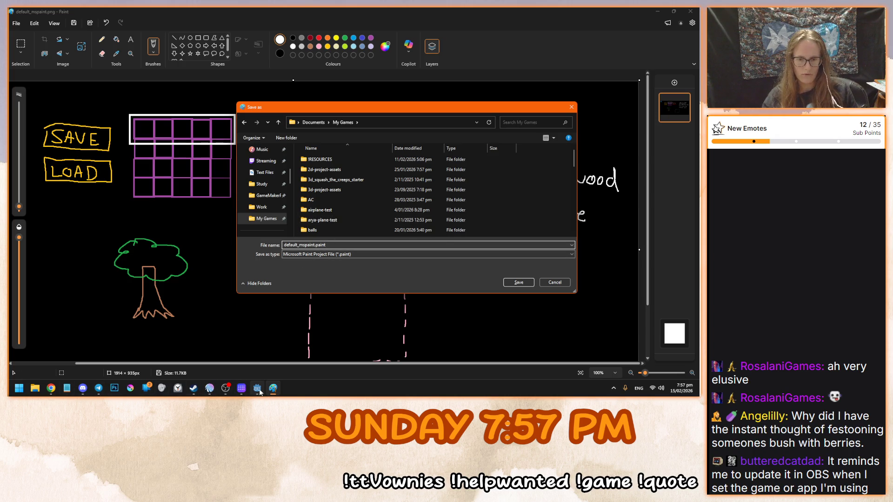
pyautogui.scroll(-5, 367, 201)
pyautogui.click(333, 222)
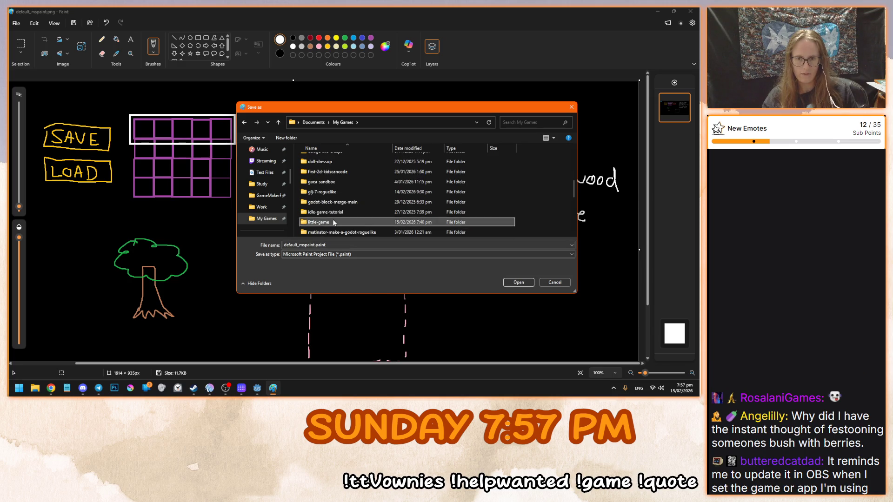
pyautogui.doubleClick(333, 222)
pyautogui.click(316, 245)
pyautogui.moveTo(316, 245); pyautogui.dragTo(283, 245)
pyautogui.write('game_plan')
pyautogui.press('Return')
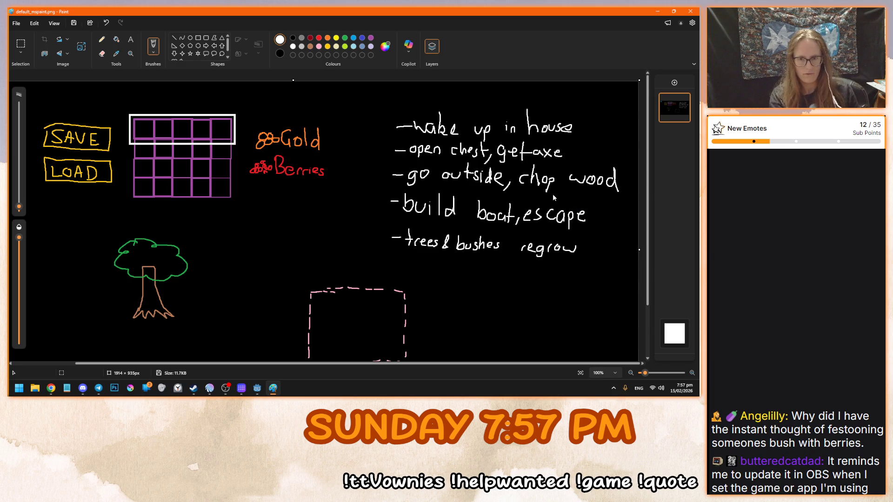
pyautogui.scroll(-2, 463, 217)
pyautogui.click(310, 47)
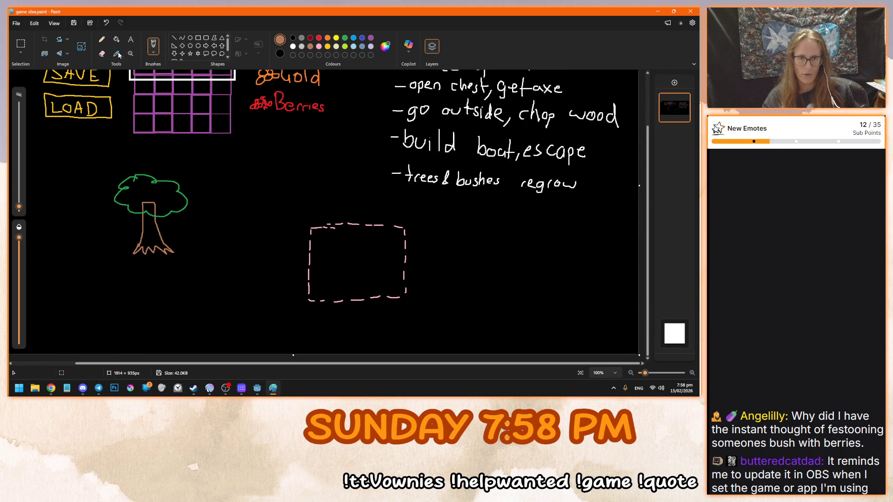
# Draw a brown boat hull in the dashed box with a hatched white triangular sail
pyautogui.moveTo(327, 274)
pyautogui.mouseDown()
pyautogui.moveTo(386, 268)
pyautogui.moveTo(334, 276)
pyautogui.moveTo(350, 238)
pyautogui.moveTo(336, 258)
pyautogui.moveTo(357, 255)
pyautogui.mouseUp()
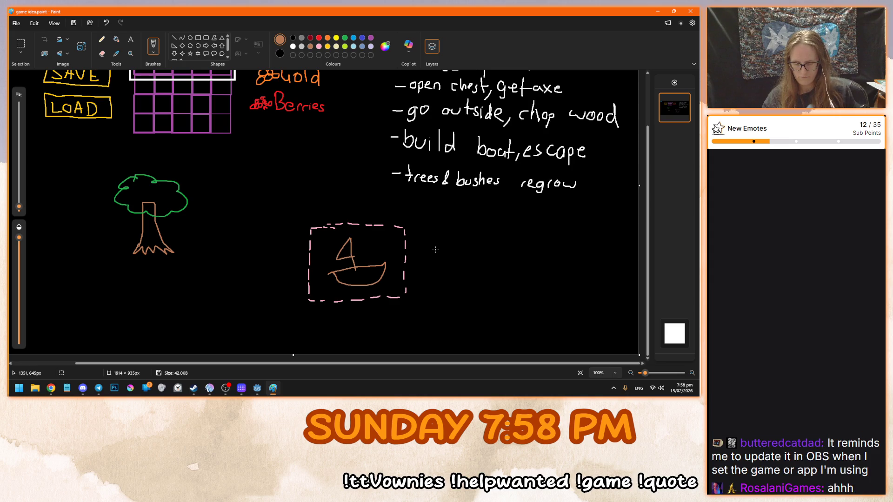
pyautogui.hotkey('ctrl', 'z')
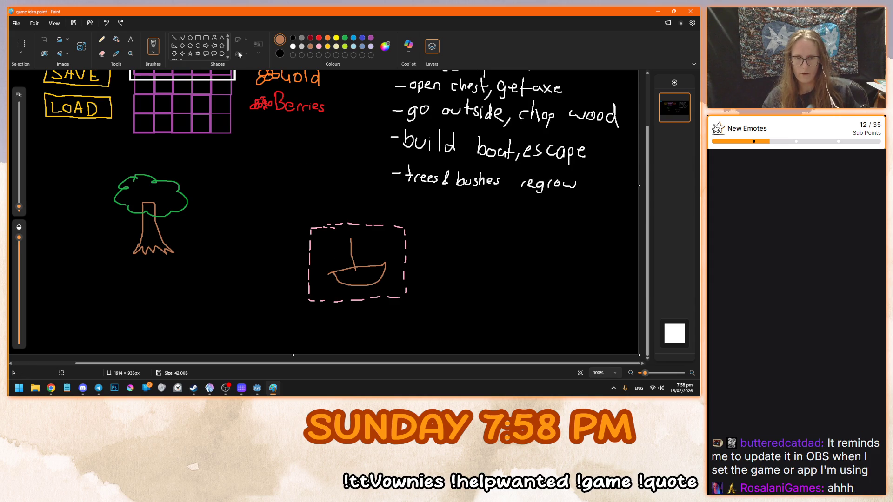
pyautogui.click(293, 46)
pyautogui.moveTo(348, 236); pyautogui.dragTo(354, 255)
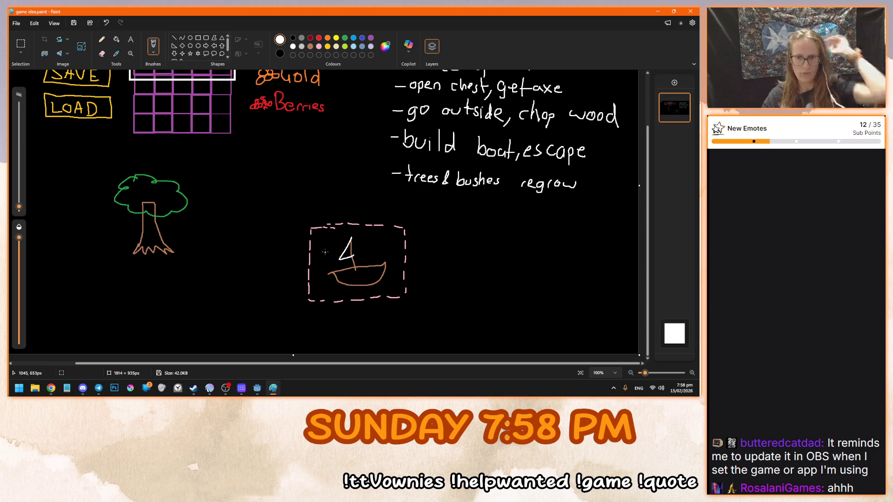
pyautogui.scroll(3, 409, 256)
pyautogui.scroll(-3, 434, 303)
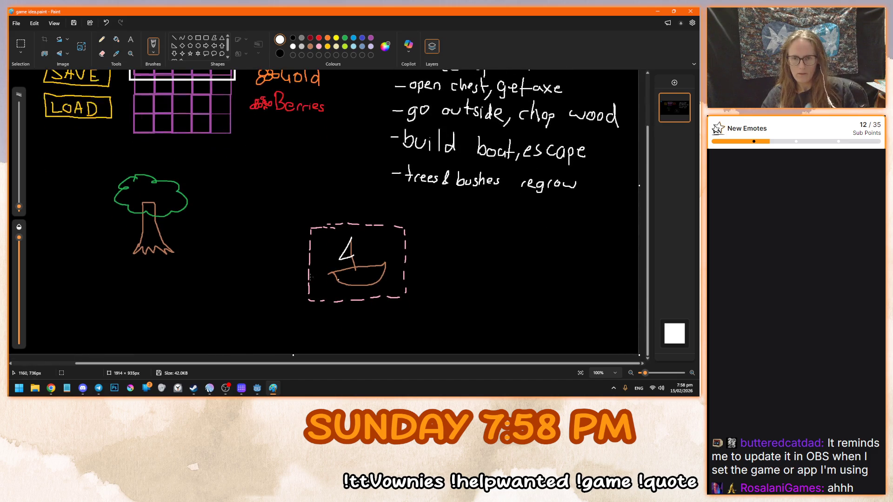
pyautogui.moveTo(342, 258); pyautogui.dragTo(352, 250)
pyautogui.scroll(3, 400, 270)
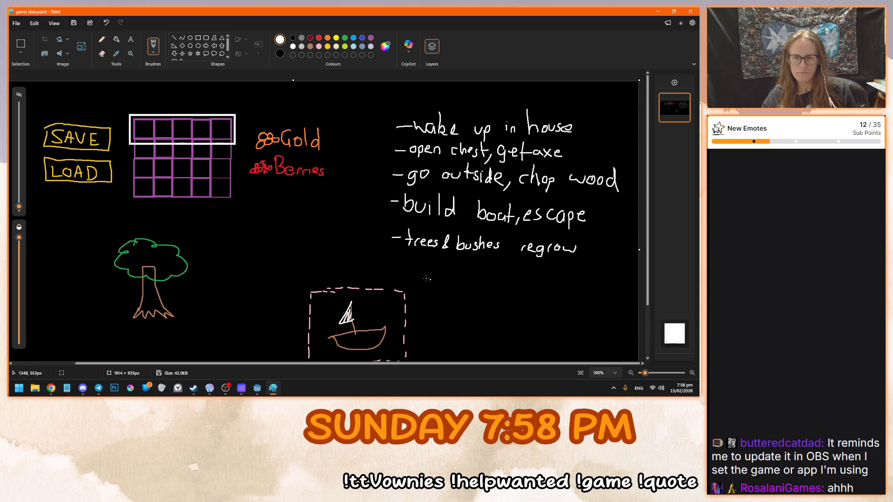
pyautogui.scroll(-3, 436, 164)
# Add brown hatch lines across the boat's hull
pyautogui.click(310, 47)
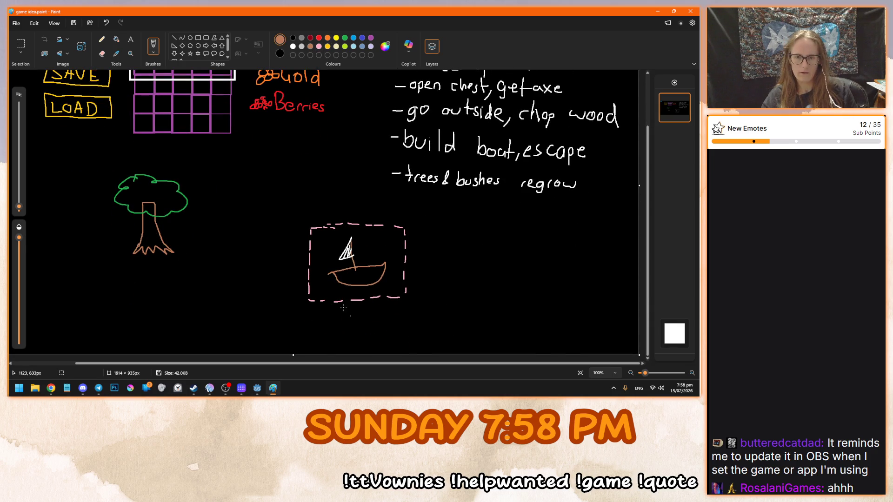
pyautogui.moveTo(348, 269)
pyautogui.mouseDown()
pyautogui.moveTo(336, 288)
pyautogui.moveTo(369, 282)
pyautogui.mouseUp()
pyautogui.hotkey('ctrl', 'z')
pyautogui.moveTo(380, 269); pyautogui.dragTo(374, 283)
pyautogui.scroll(3, 386, 279)
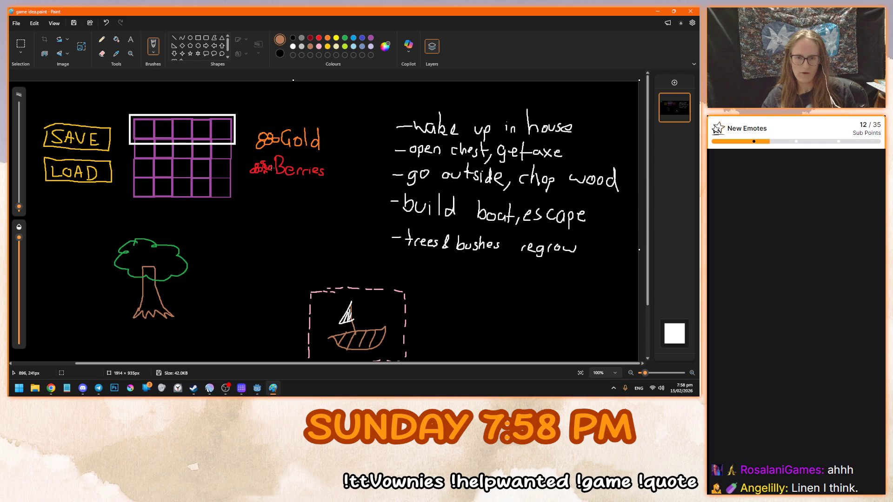
# Draw a green bush outline beside the boat and dot it with red berries
pyautogui.click(345, 38)
pyautogui.moveTo(236, 271)
pyautogui.mouseDown()
pyautogui.moveTo(228, 281)
pyautogui.moveTo(292, 291)
pyautogui.moveTo(263, 266)
pyautogui.moveTo(226, 275)
pyautogui.moveTo(279, 289)
pyautogui.moveTo(242, 279)
pyautogui.mouseUp()
pyautogui.click(319, 37)
pyautogui.moveTo(235, 278)
pyautogui.mouseDown()
pyautogui.moveTo(266, 291)
pyautogui.moveTo(260, 276)
pyautogui.moveTo(281, 280)
pyautogui.moveTo(283, 292)
pyautogui.mouseUp()
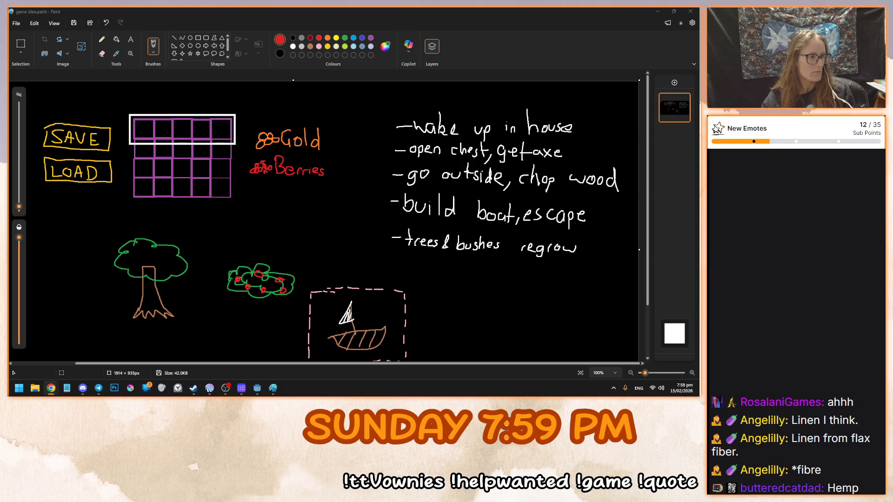
# Draw gold grass blades between the tree and the berry bush
pyautogui.scroll(-2, 326, 213)
pyautogui.click(328, 47)
pyautogui.moveTo(189, 215); pyautogui.dragTo(193, 246)
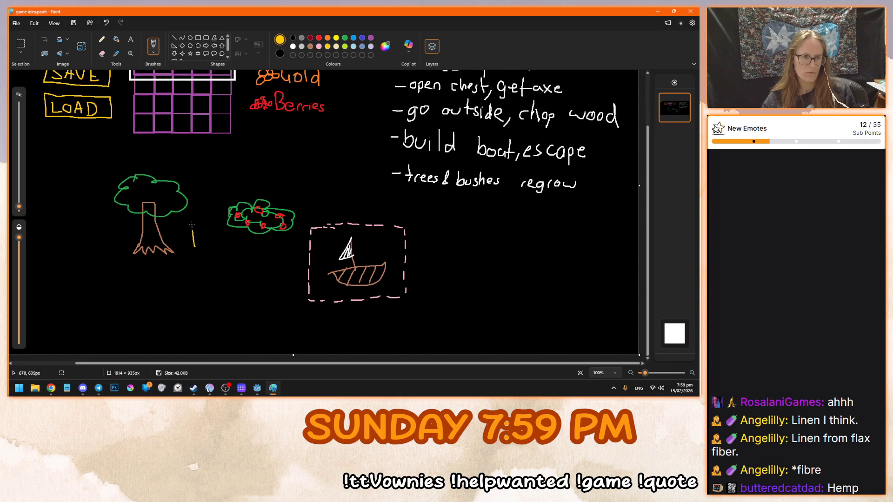
pyautogui.moveTo(194, 215)
pyautogui.mouseDown()
pyautogui.moveTo(200, 250)
pyautogui.moveTo(210, 252)
pyautogui.moveTo(212, 243)
pyautogui.mouseUp()
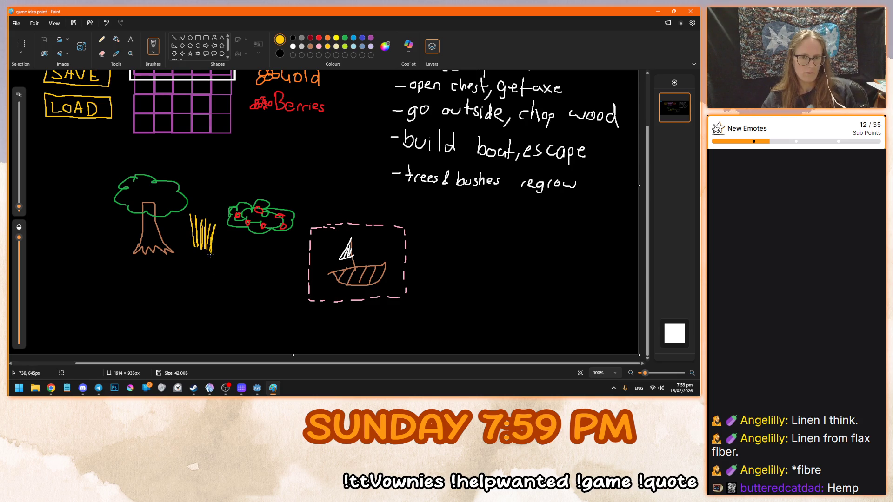
pyautogui.scroll(3, 211, 243)
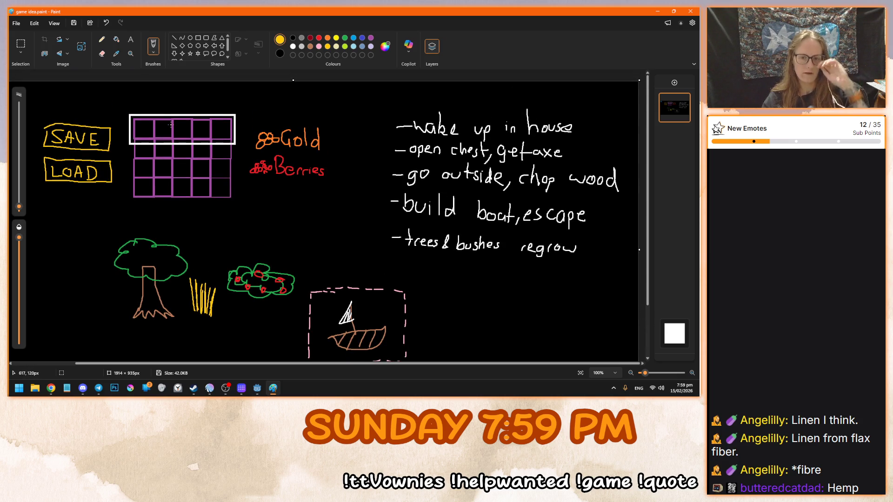
# Begin the white word 'Hunger' with an H beside the Berries label
pyautogui.hotkey('alt', 'Tab')
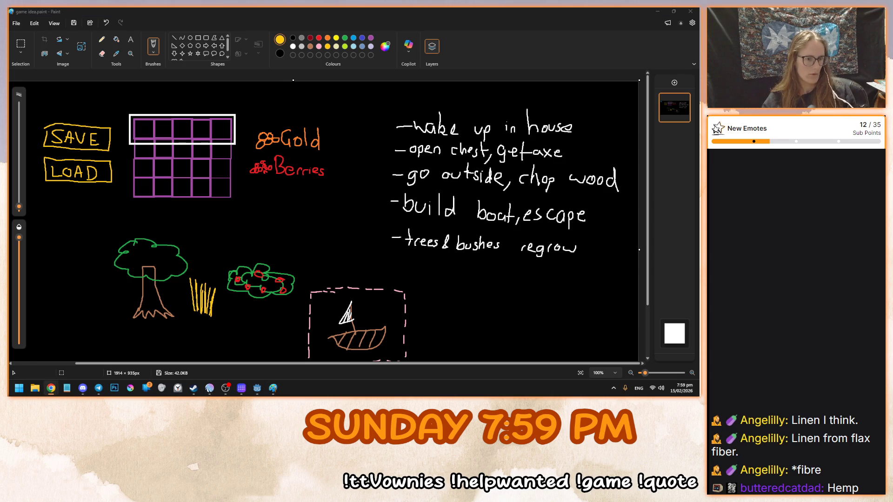
pyautogui.click(256, 12)
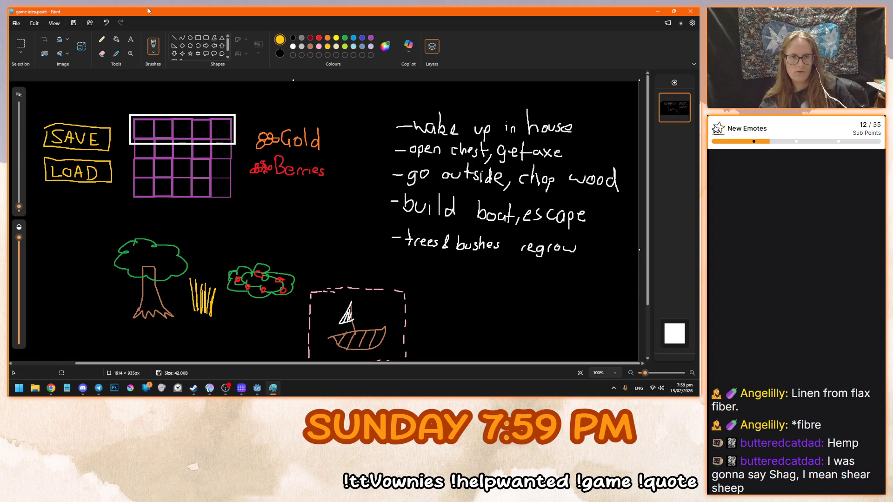
pyautogui.scroll(-3, 240, 289)
pyautogui.scroll(3, 233, 298)
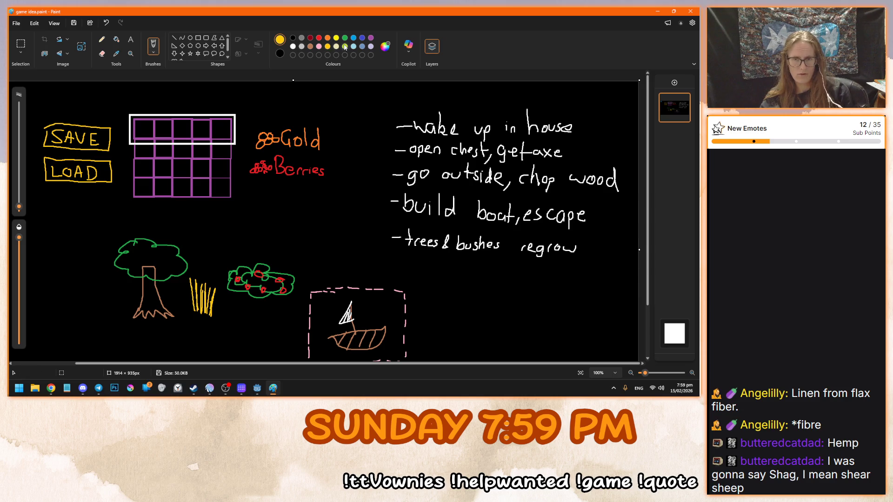
pyautogui.click(293, 46)
pyautogui.scroll(-2, 351, 233)
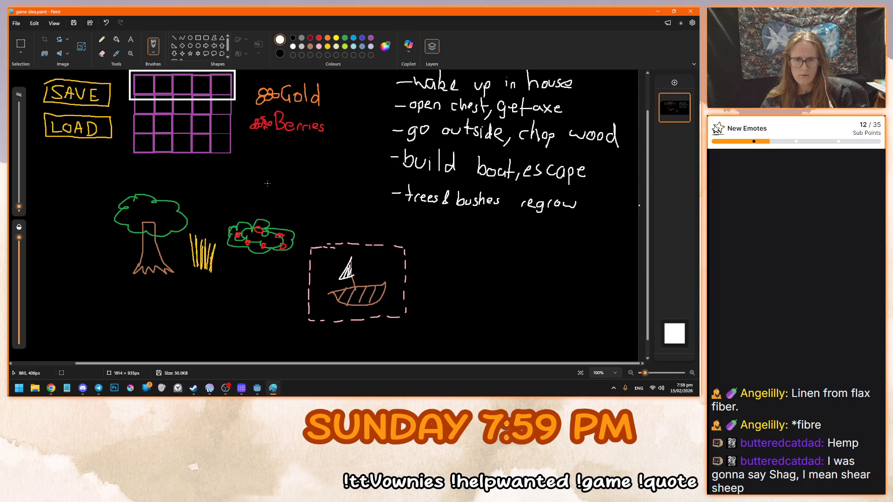
pyautogui.moveTo(250, 179)
pyautogui.mouseDown()
pyautogui.moveTo(282, 195)
pyautogui.moveTo(300, 182)
pyautogui.mouseUp()
# Draw a bar beside 'Hunger:' and fill its end box grey and the rest green
pyautogui.click(306, 189)
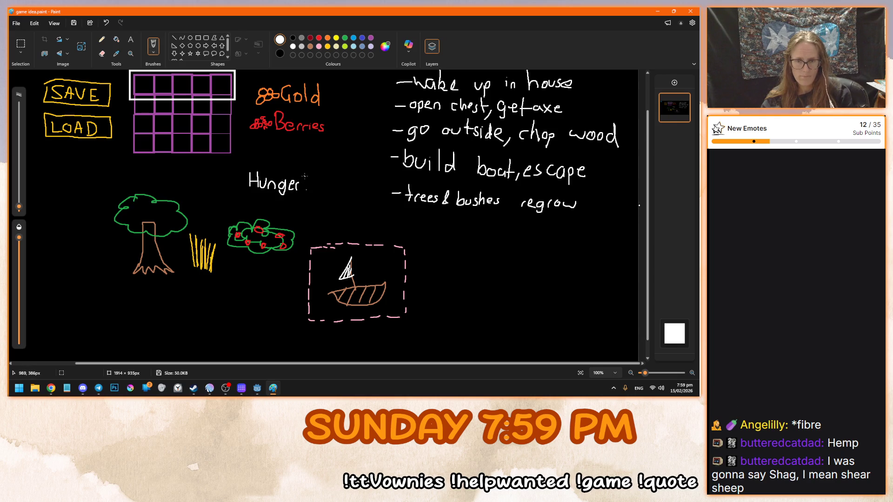
pyautogui.click(345, 37)
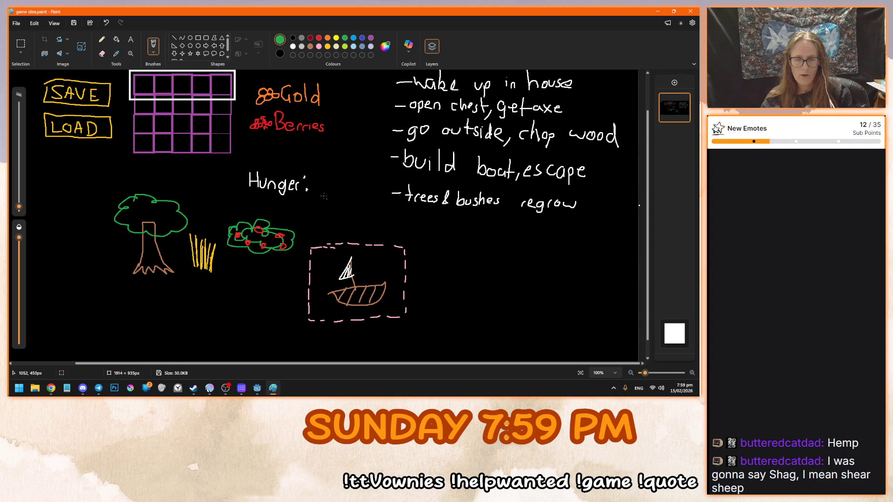
pyautogui.moveTo(313, 179)
pyautogui.mouseDown()
pyautogui.moveTo(319, 188)
pyautogui.moveTo(357, 188)
pyautogui.moveTo(315, 177)
pyautogui.mouseUp()
pyautogui.click(319, 38)
pyautogui.click(302, 37)
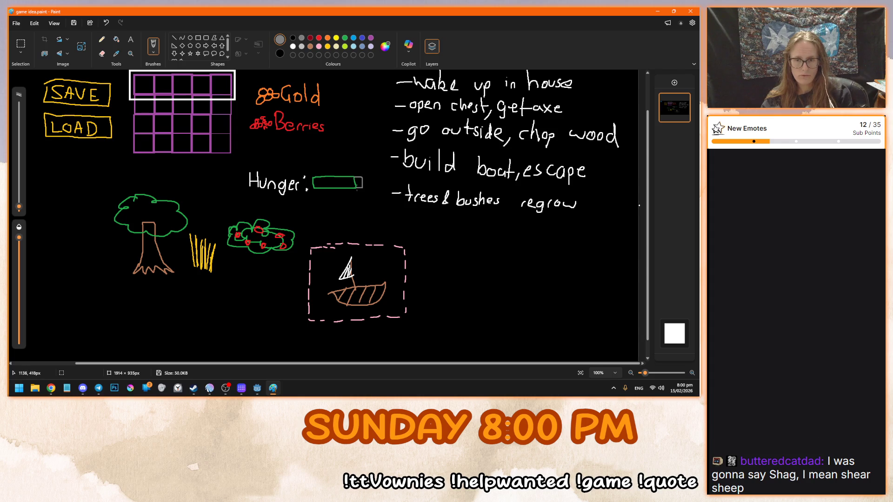
pyautogui.click(116, 40)
pyautogui.click(359, 181)
pyautogui.click(344, 38)
pyautogui.click(345, 179)
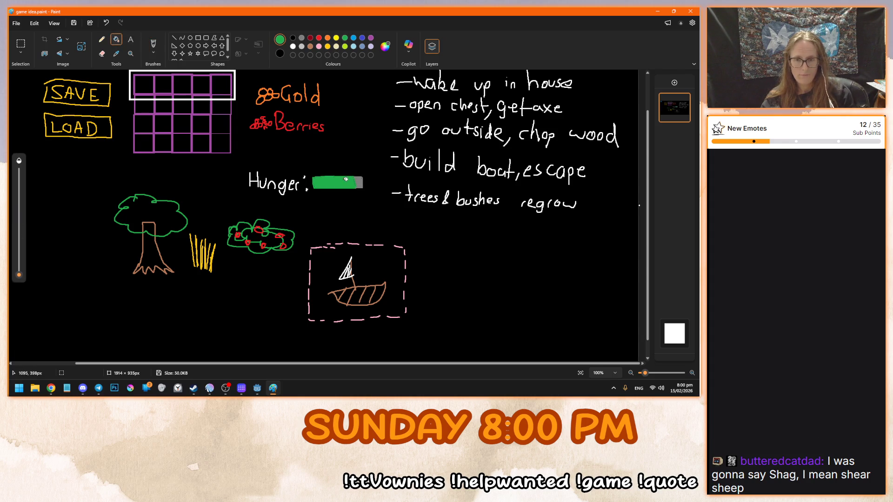
# Scroll over the Paint game-ideas sketch to review it, then begin a new Krita image
pyautogui.scroll(2, 465, 259)
pyautogui.scroll(-3, 458, 260)
pyautogui.scroll(2, 449, 258)
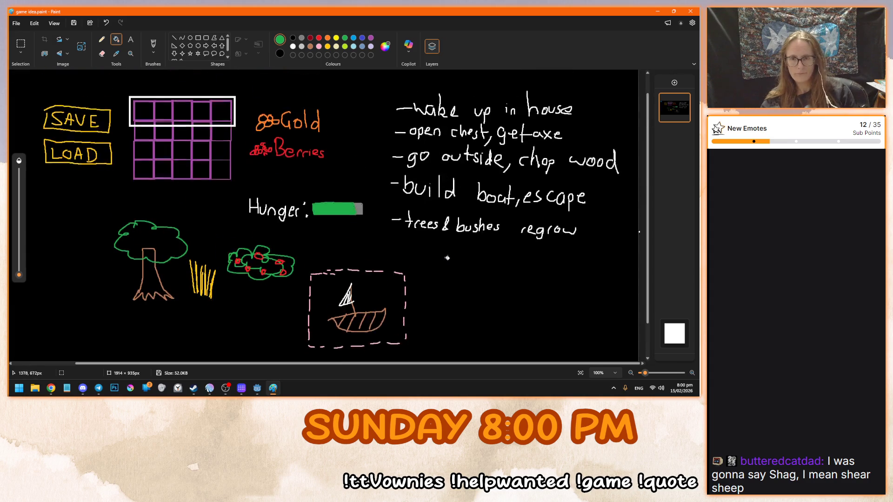
pyautogui.scroll(1, 447, 258)
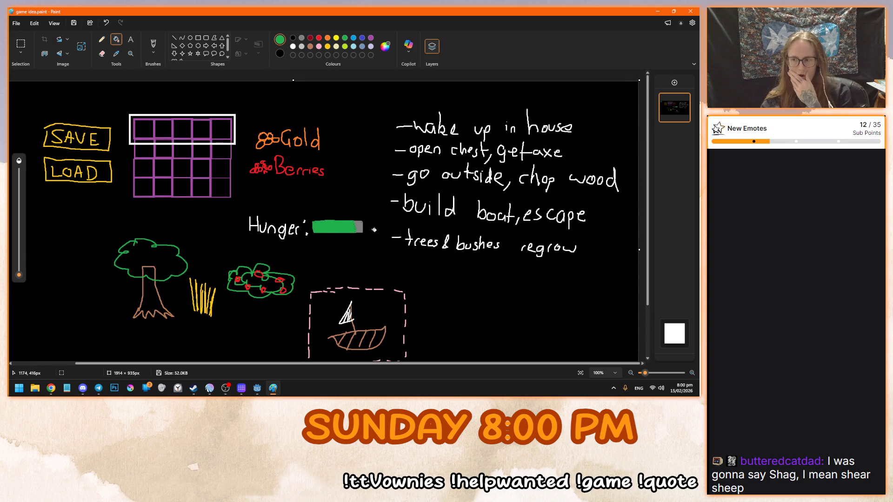
pyautogui.scroll(-3, 405, 264)
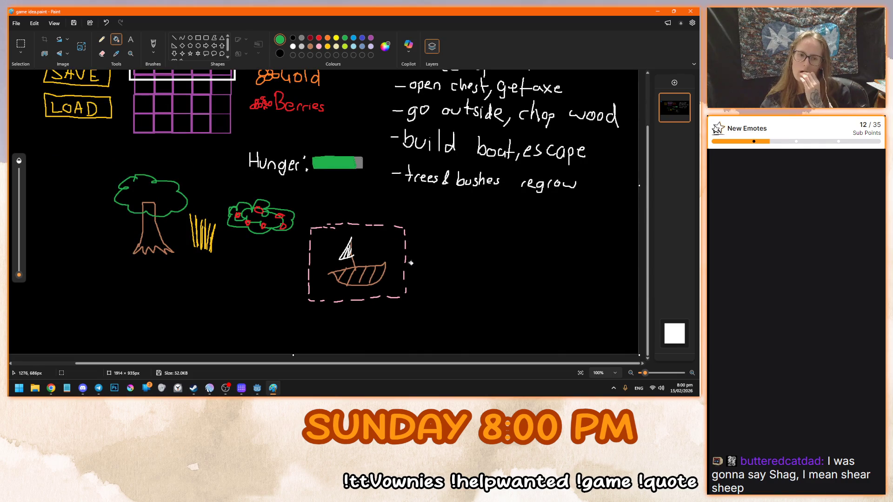
pyautogui.scroll(3, 410, 263)
pyautogui.scroll(-3, 409, 261)
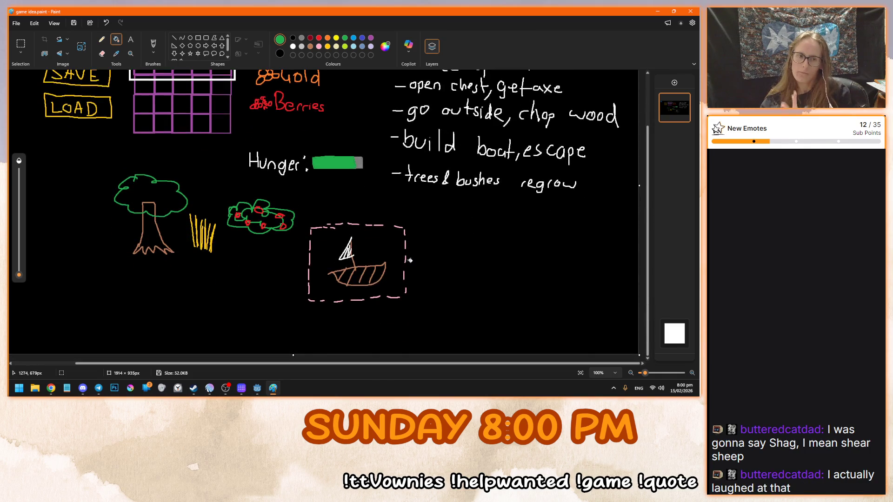
pyautogui.scroll(3, 410, 260)
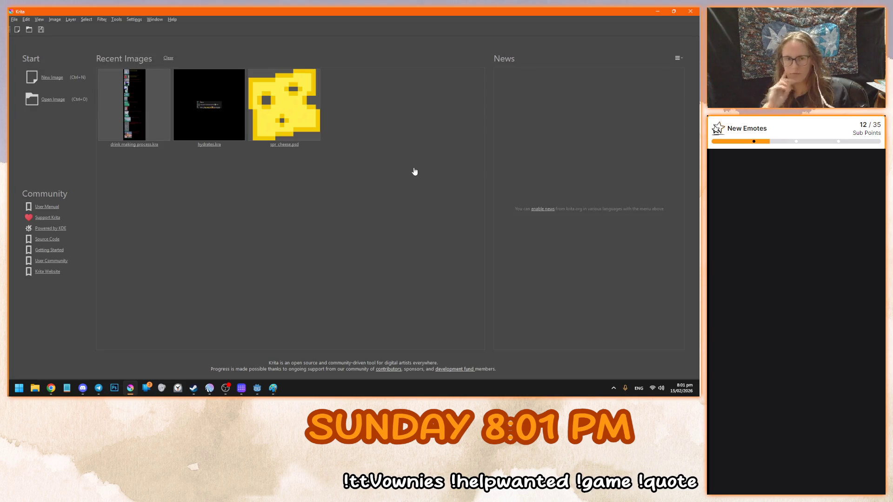
pyautogui.click(59, 79)
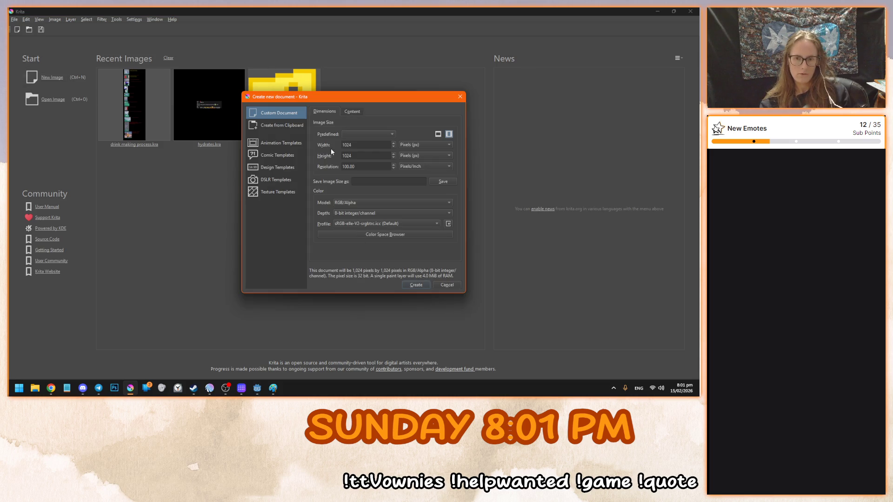
# Browse the size presets and texture templates, then close the new-document dialog
pyautogui.click(353, 136)
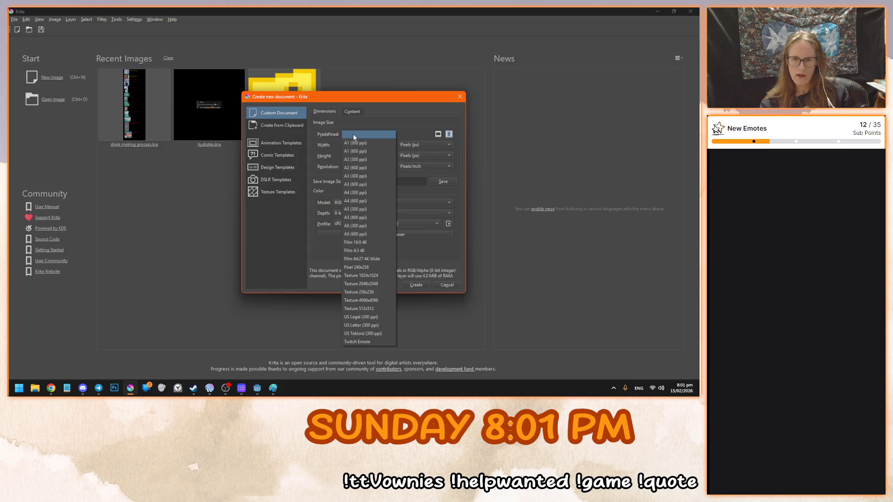
pyautogui.click(353, 134)
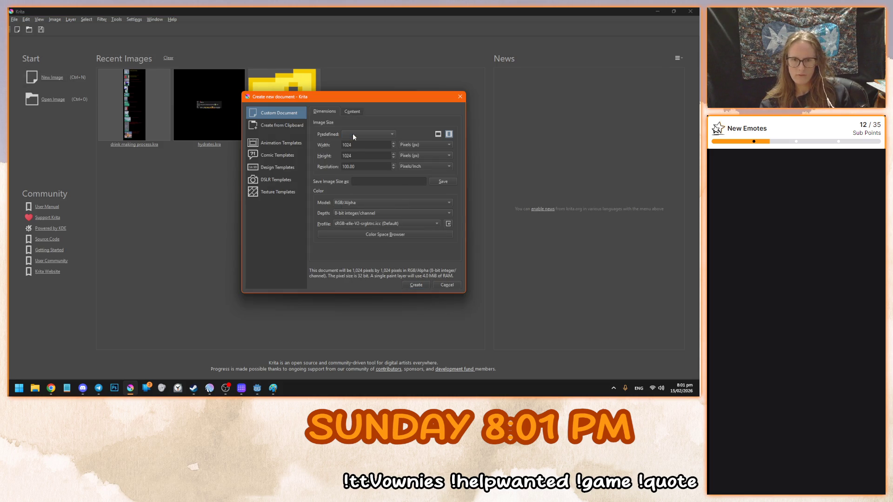
pyautogui.click(269, 193)
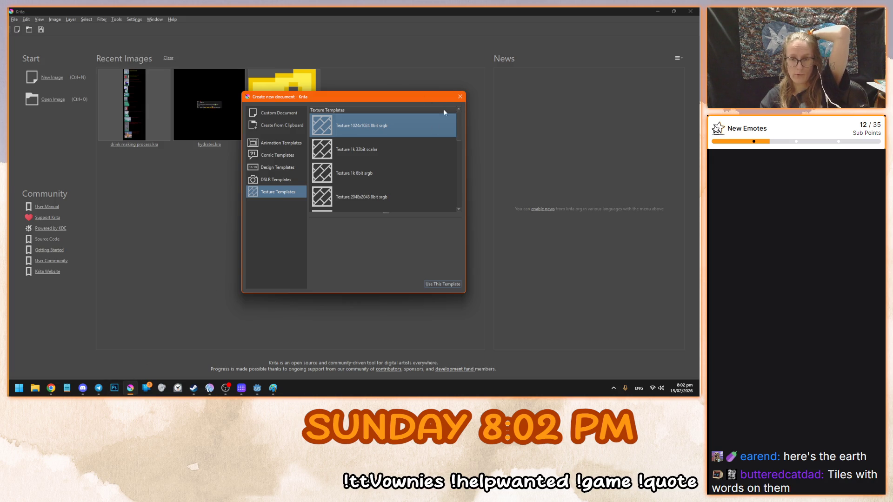
pyautogui.click(458, 98)
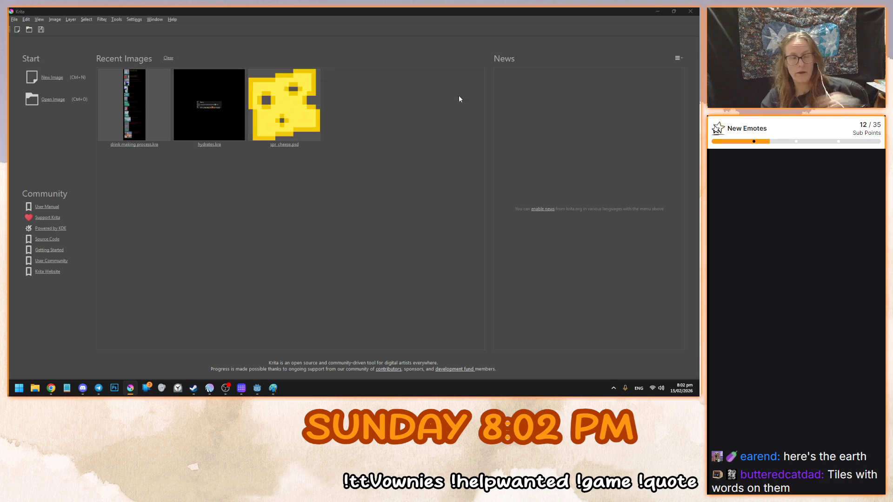
# Create a new black document from the Pixel 240x256 size preset
pyautogui.click(53, 80)
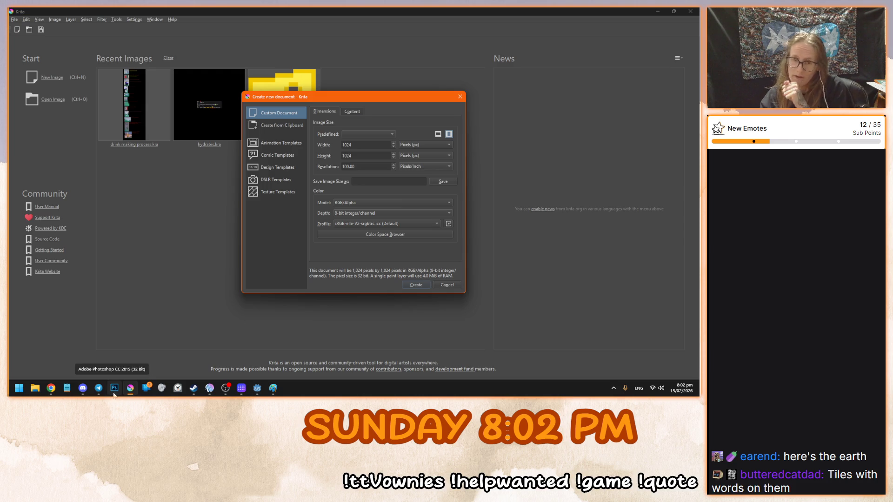
pyautogui.click(370, 134)
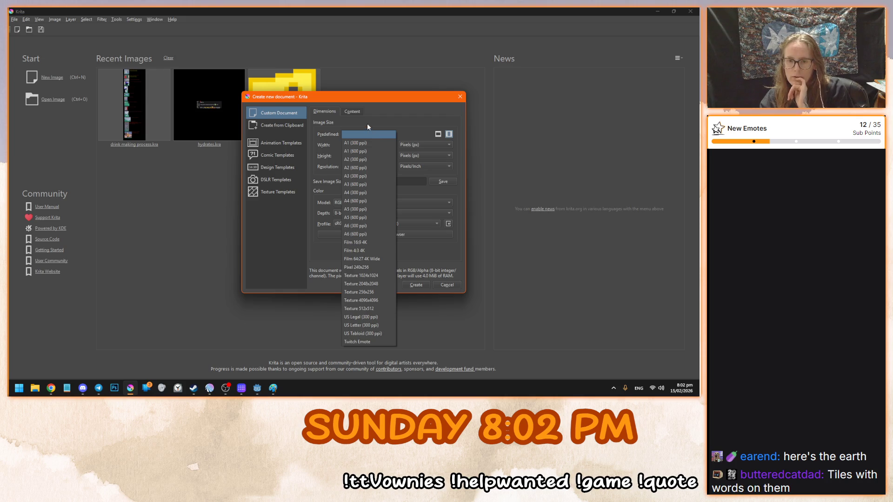
pyautogui.click(367, 267)
pyautogui.click(422, 286)
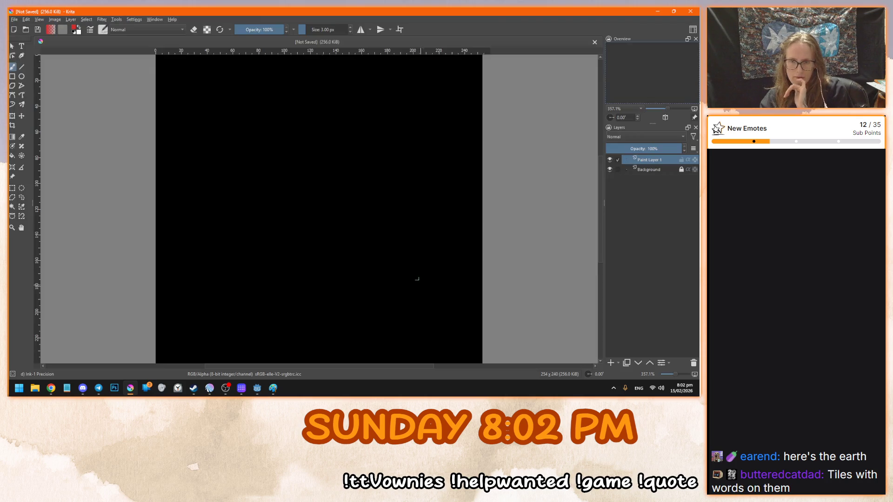
# Test and undo a red freehand stroke, keeping the Normal blending mode
pyautogui.moveTo(285, 146)
pyautogui.mouseDown()
pyautogui.moveTo(361, 249)
pyautogui.moveTo(305, 184)
pyautogui.mouseUp()
pyautogui.hotkey('ctrl', 'z')
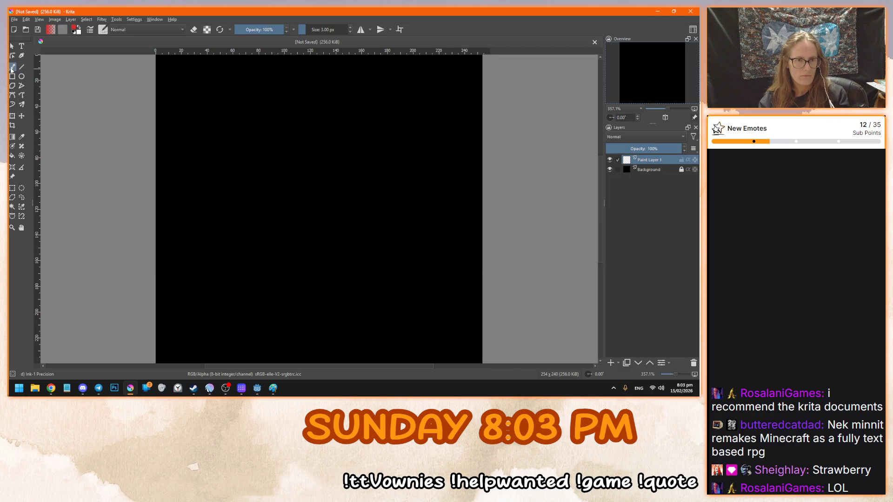
pyautogui.click(171, 29)
pyautogui.click(104, 31)
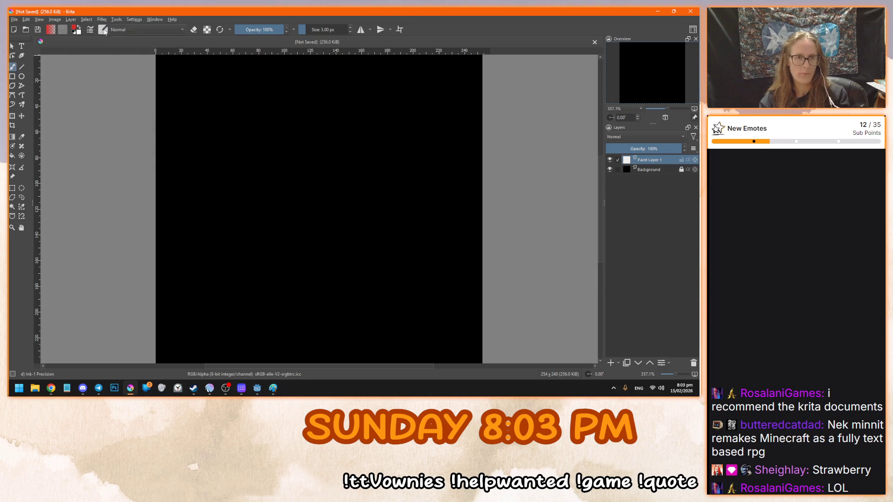
# Switch to the u) Pixel Art brush preset and undo its test stroke
pyautogui.click(104, 31)
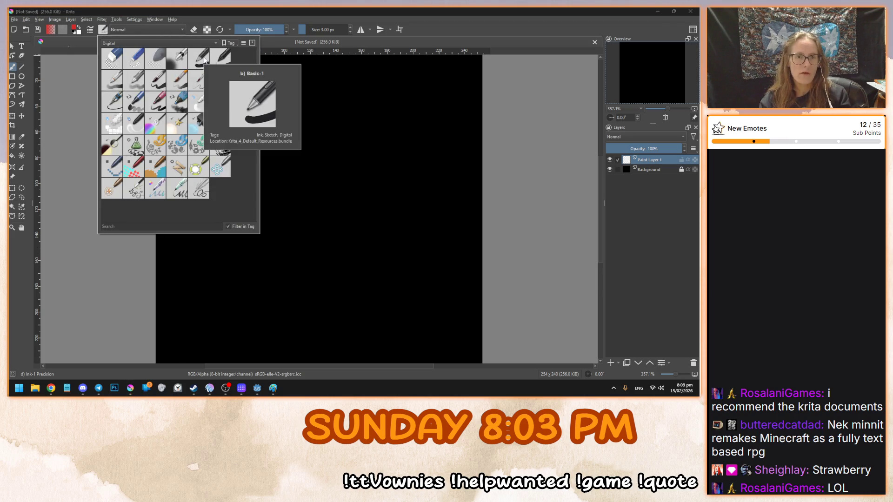
pyautogui.moveTo(225, 60)
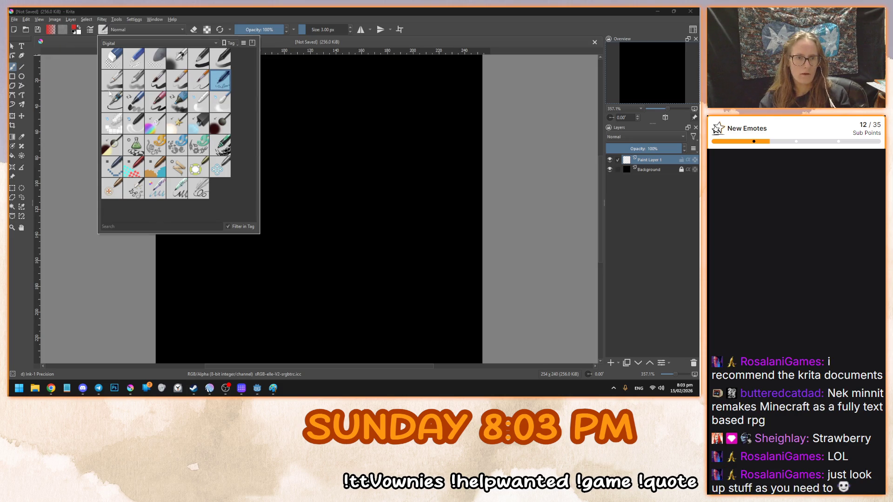
pyautogui.click(118, 175)
pyautogui.moveTo(359, 150)
pyautogui.mouseDown()
pyautogui.moveTo(385, 225)
pyautogui.moveTo(286, 211)
pyautogui.moveTo(307, 158)
pyautogui.mouseUp()
pyautogui.hotkey('ctrl', 'z')
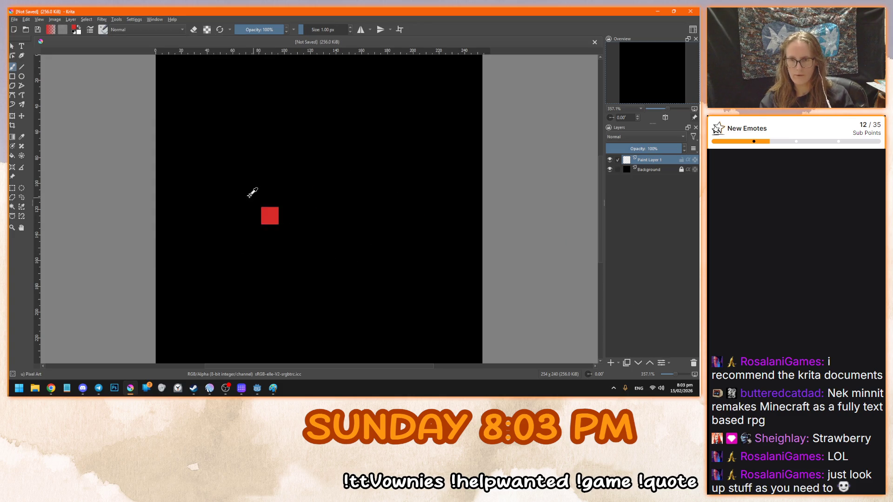
# Zoom in and test single red pixels, undoing them to leave the canvas blank
pyautogui.scroll(10, 251, 193)
pyautogui.click(266, 197)
pyautogui.moveTo(266, 197)
pyautogui.mouseDown()
pyautogui.moveTo(289, 197)
pyautogui.moveTo(312, 242)
pyautogui.mouseUp()
pyautogui.hotkey('ctrl', 'z')
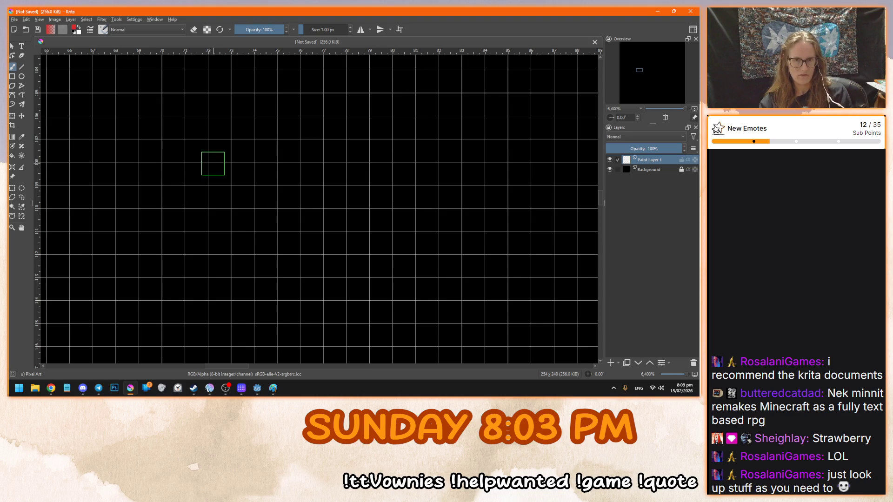
# Resize the canvas to width 16 and height 16 pixels, then zoom to fit it
pyautogui.click(40, 20)
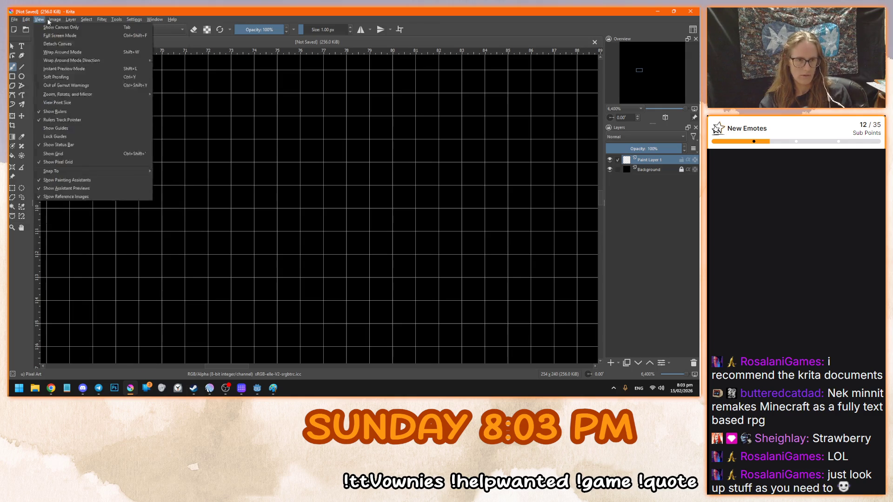
pyautogui.moveTo(56, 24)
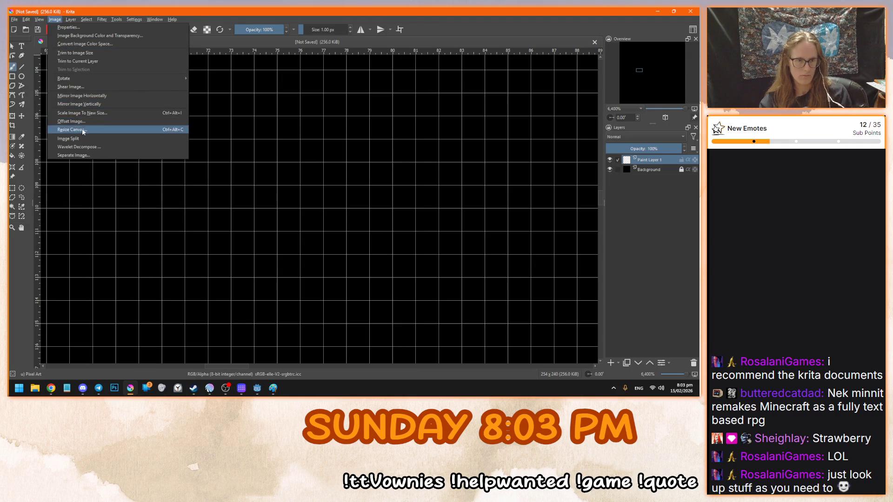
pyautogui.click(72, 130)
pyautogui.write('16')
pyautogui.press('Tab')
pyautogui.write('16')
pyautogui.click(364, 261)
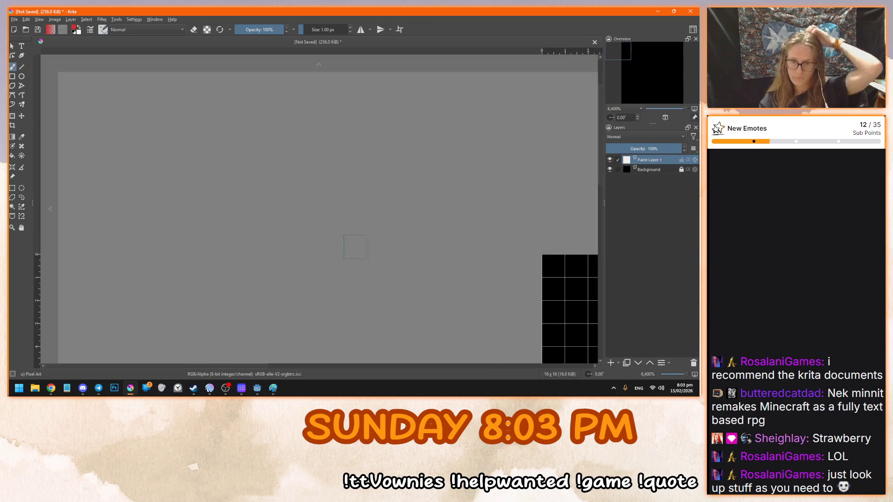
pyautogui.scroll(-10, 229, 186)
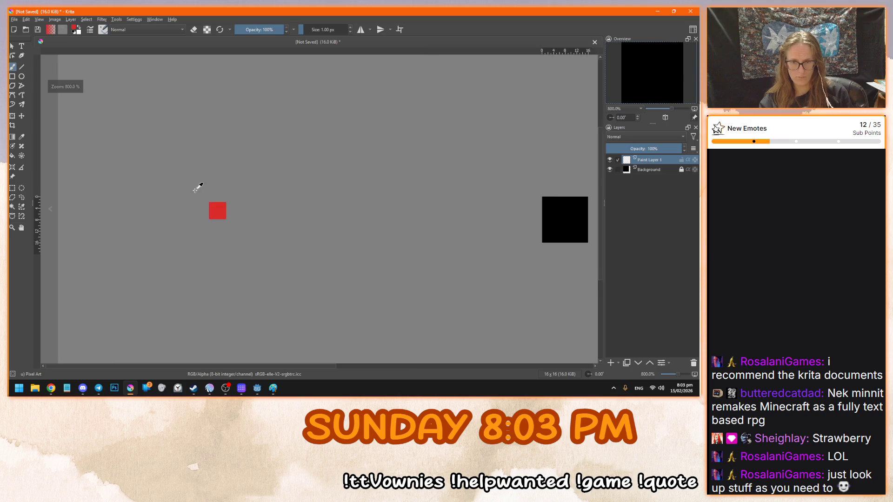
pyautogui.scroll(2, 454, 206)
pyautogui.scroll(6, 448, 191)
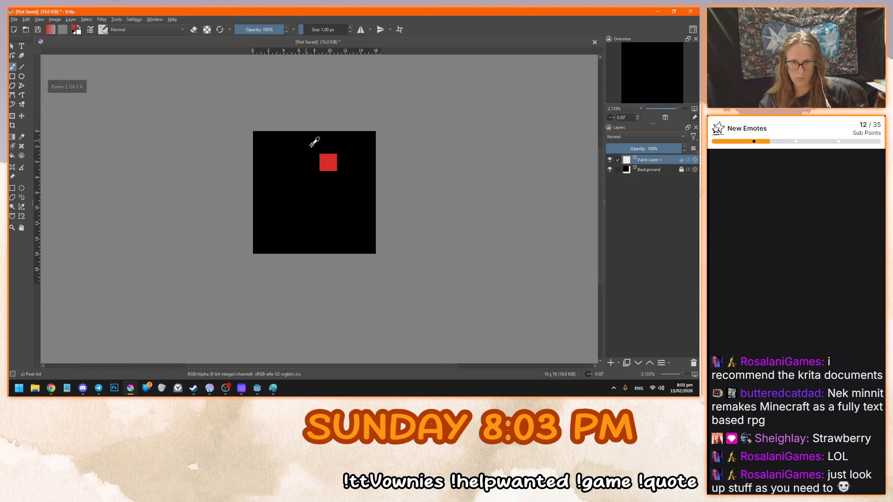
pyautogui.scroll(1, 298, 297)
pyautogui.scroll(-1, 299, 288)
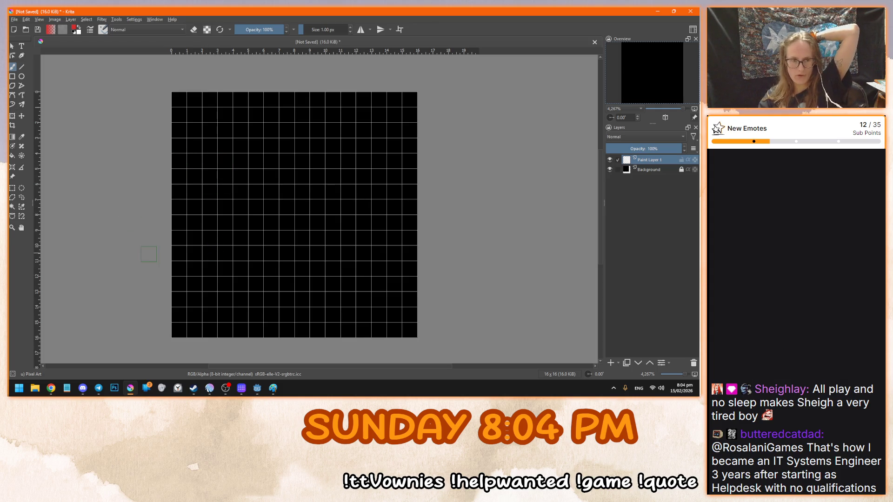
pyautogui.moveTo(242, 127)
pyautogui.mouseDown()
pyautogui.moveTo(246, 172)
pyautogui.moveTo(363, 284)
pyautogui.mouseUp()
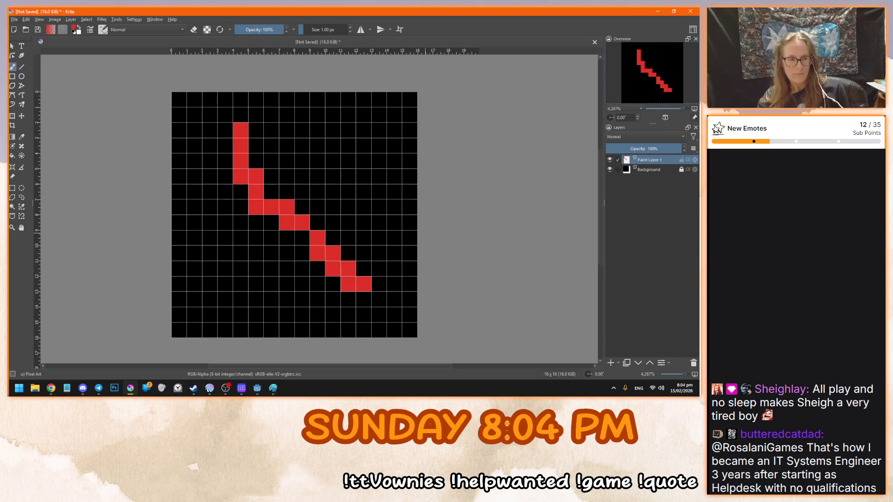
pyautogui.hotkey('ctrl', 'z')
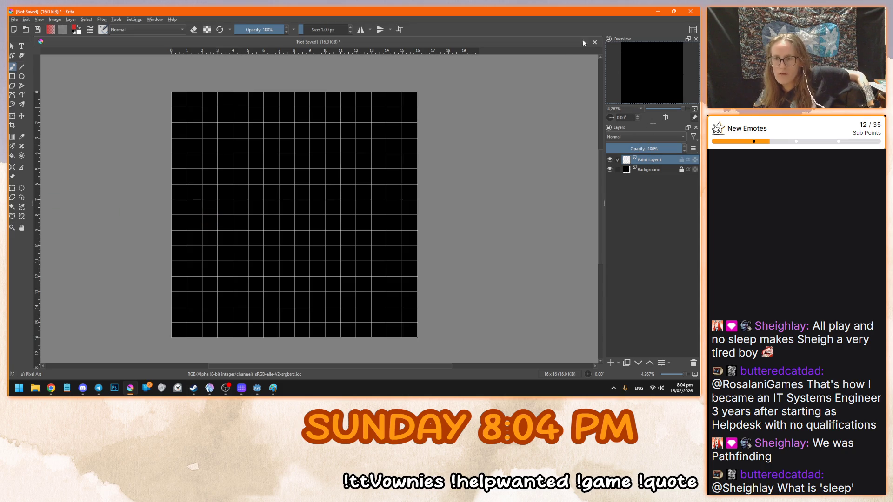
pyautogui.click(156, 19)
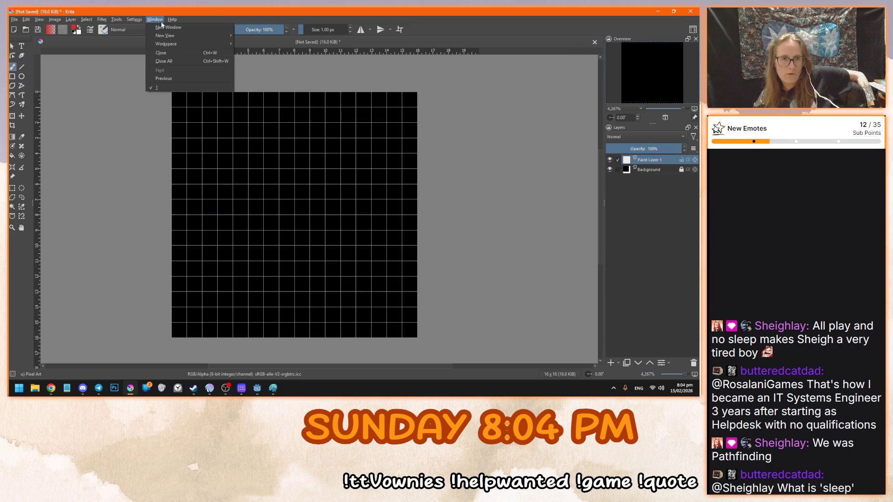
pyautogui.moveTo(209, 43)
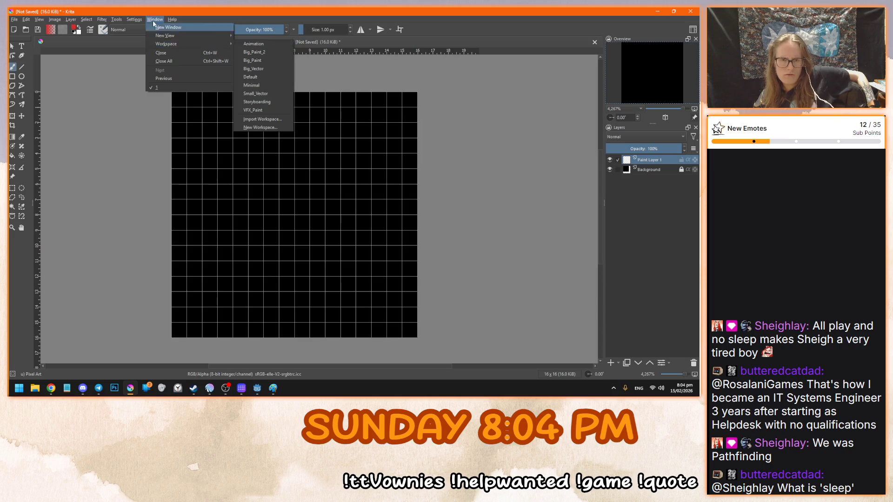
pyautogui.moveTo(131, 21)
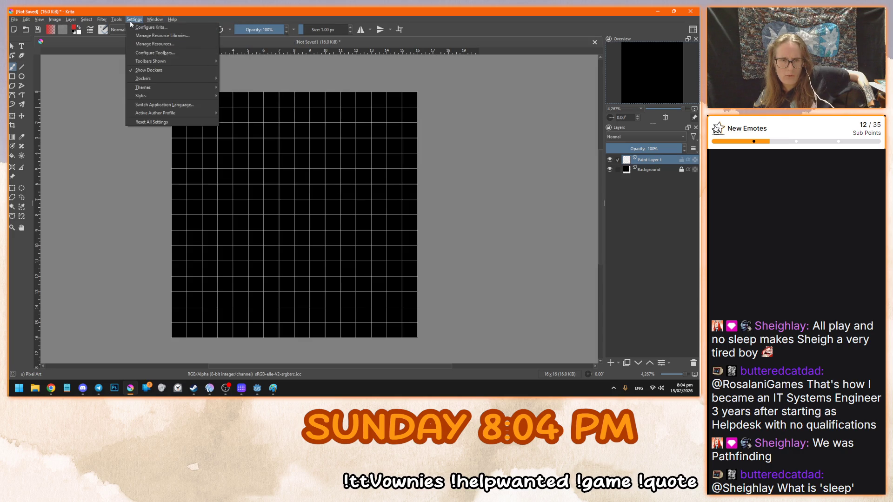
pyautogui.moveTo(157, 62)
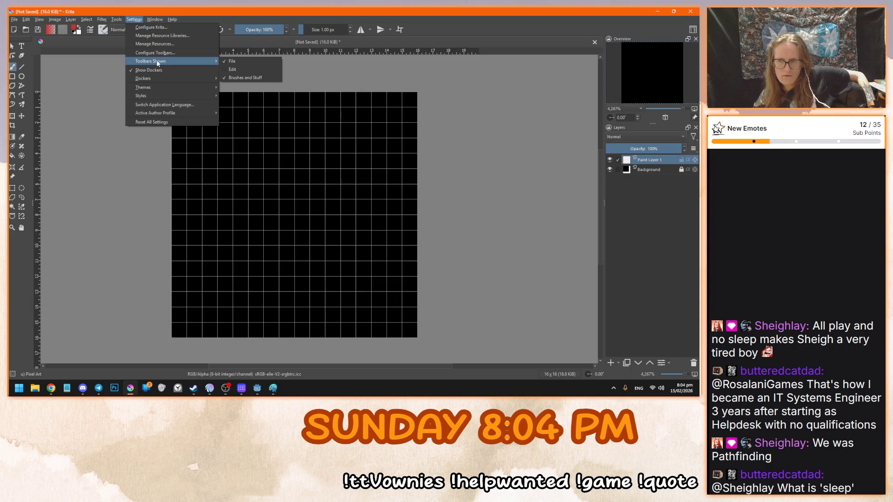
pyautogui.moveTo(158, 84)
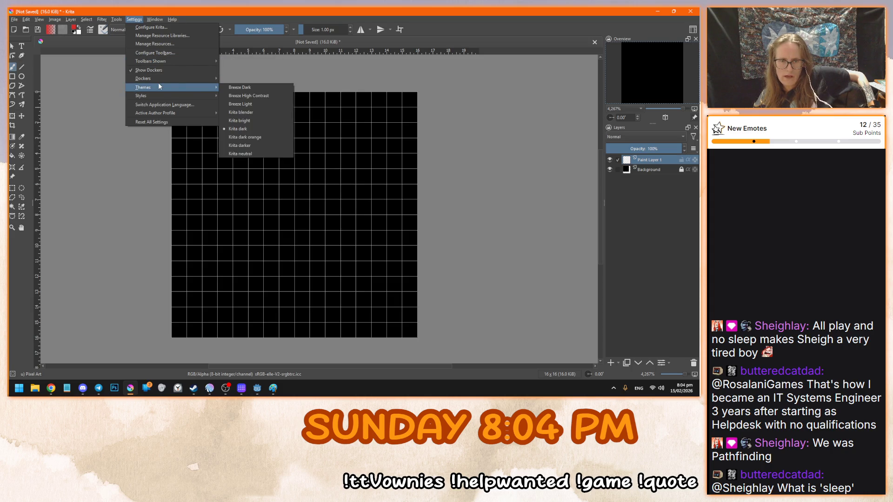
pyautogui.click(653, 242)
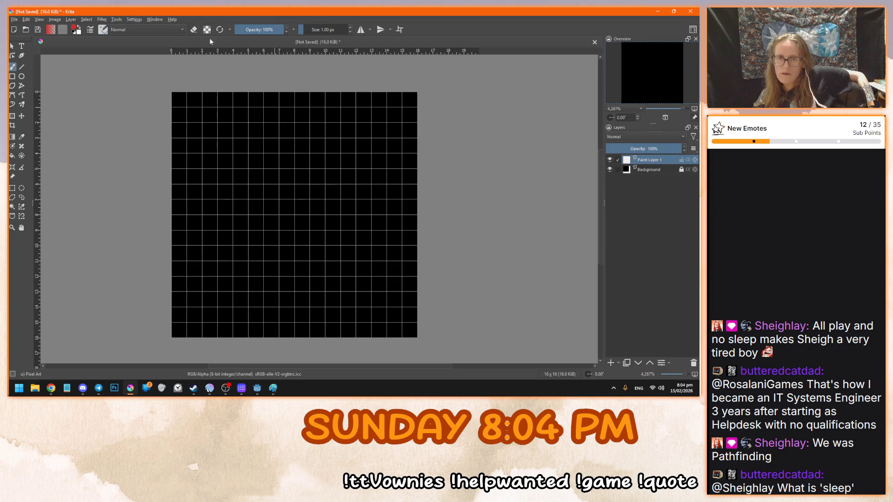
pyautogui.click(169, 19)
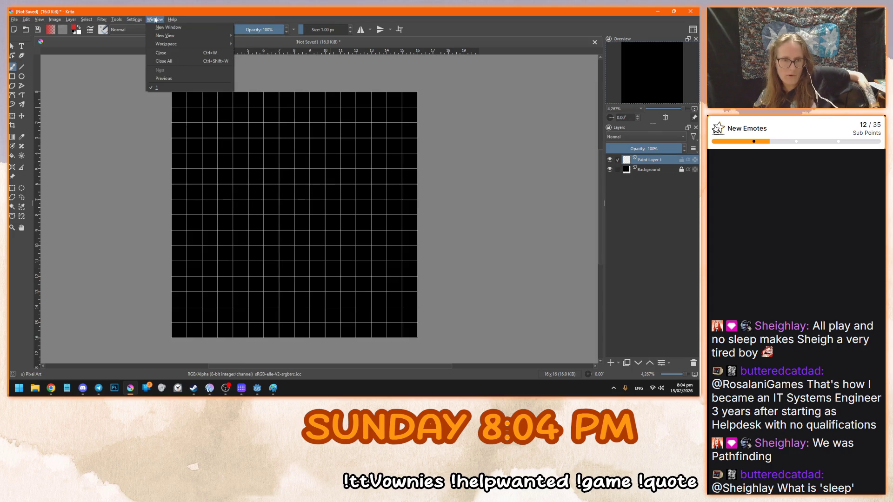
pyautogui.moveTo(159, 45)
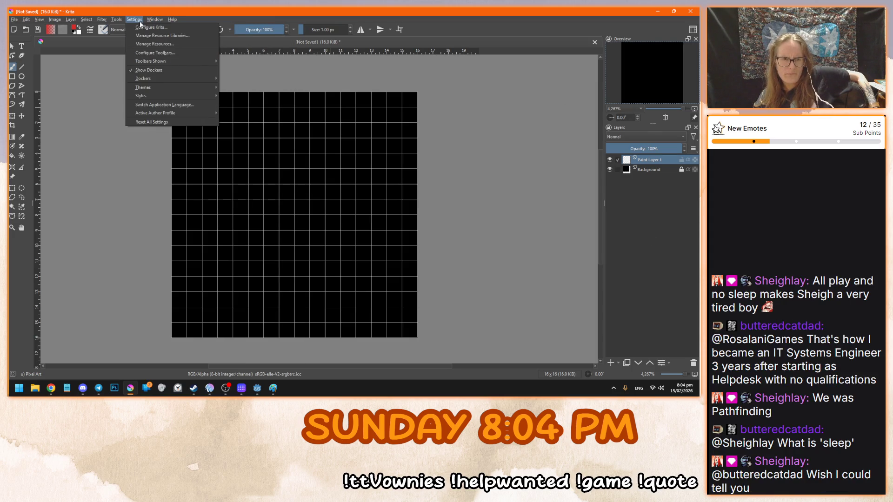
pyautogui.click(155, 54)
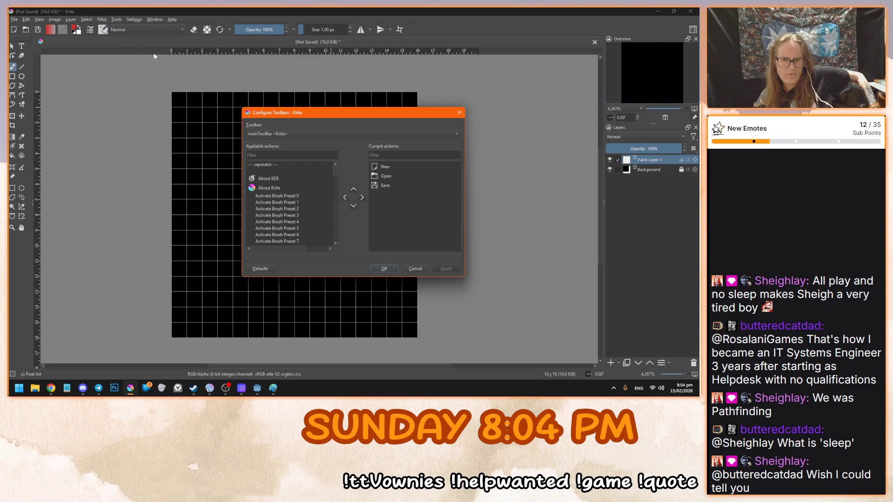
# Cancel Configure Toolbars and set the painting colour to Lineart Green (150, 240, 110)
pyautogui.click(423, 268)
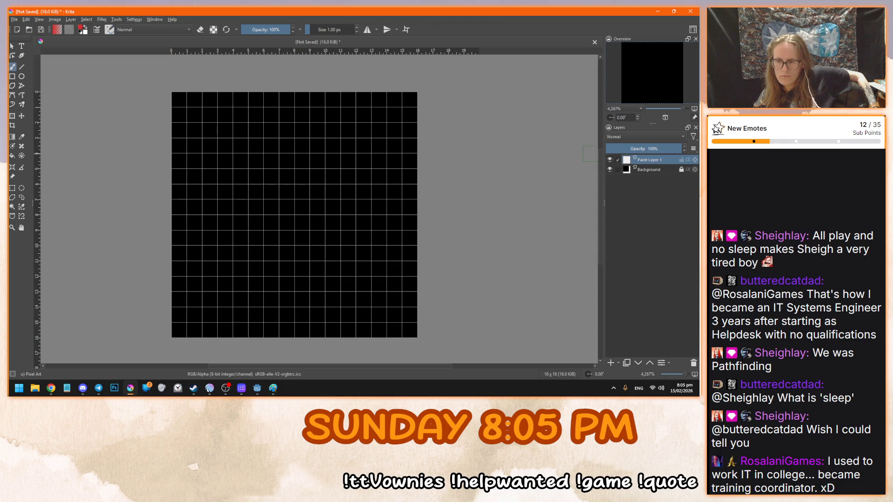
pyautogui.click(81, 27)
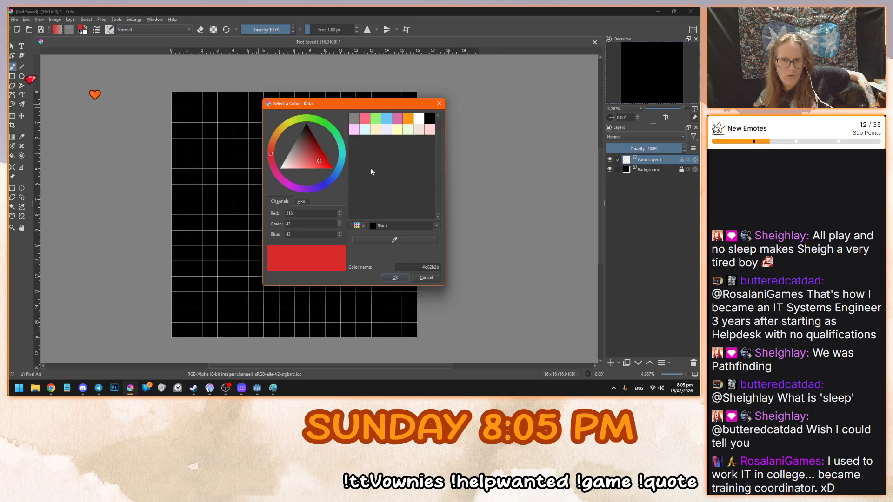
pyautogui.click(375, 120)
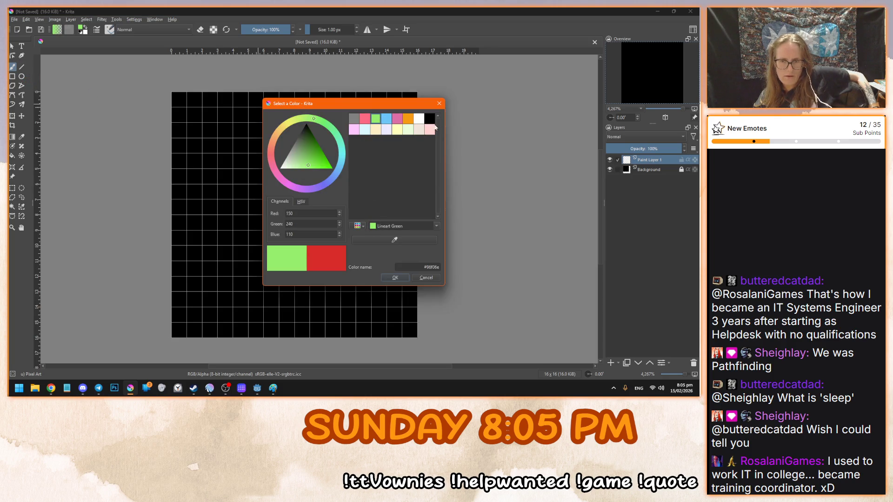
pyautogui.click(394, 278)
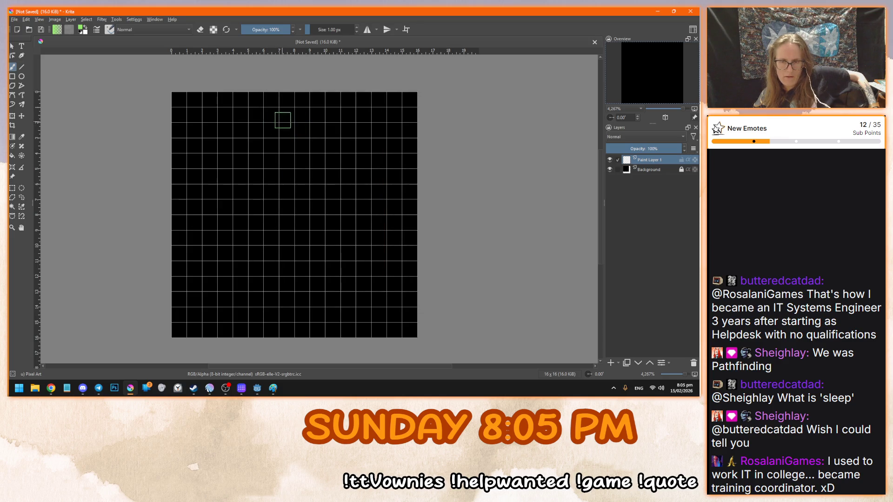
pyautogui.moveTo(279, 105)
pyautogui.mouseDown()
pyautogui.moveTo(272, 99)
pyautogui.moveTo(272, 115)
pyautogui.mouseUp()
# Paint green along the tile's top row, right column, bottom row and left column
pyautogui.click(293, 131)
pyautogui.hotkey('ctrl', 'z')
pyautogui.hotkey('ctrl', 'z')
pyautogui.hotkey('ctrl', 'z')
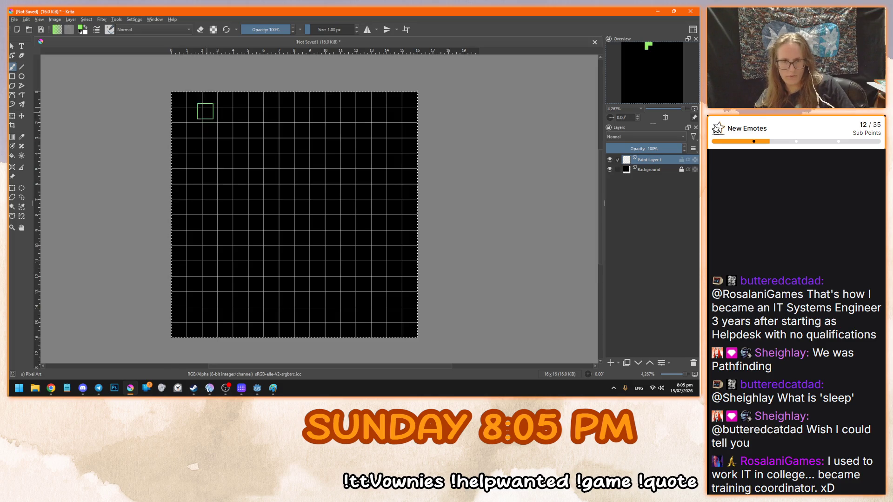
pyautogui.moveTo(179, 99); pyautogui.dragTo(412, 100)
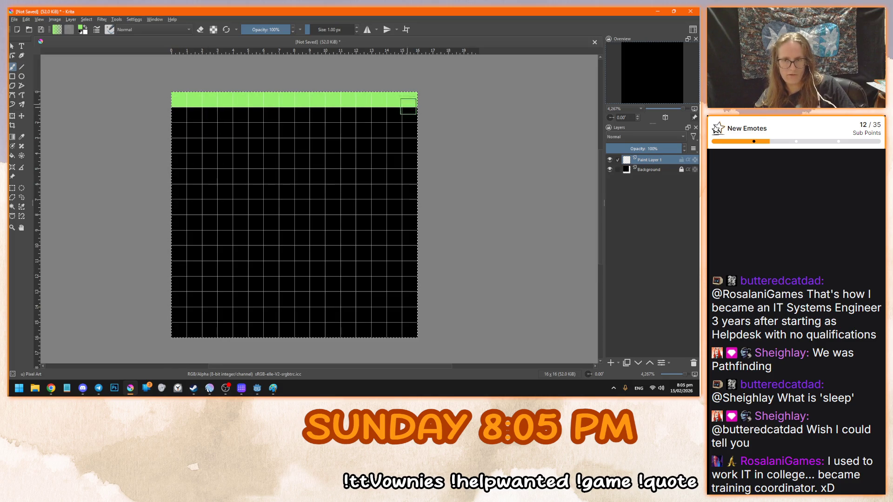
pyautogui.moveTo(412, 332); pyautogui.dragTo(410, 251)
pyautogui.moveTo(409, 108); pyautogui.dragTo(411, 255)
pyautogui.moveTo(394, 330)
pyautogui.mouseDown()
pyautogui.moveTo(177, 330)
pyautogui.moveTo(179, 154)
pyautogui.mouseUp()
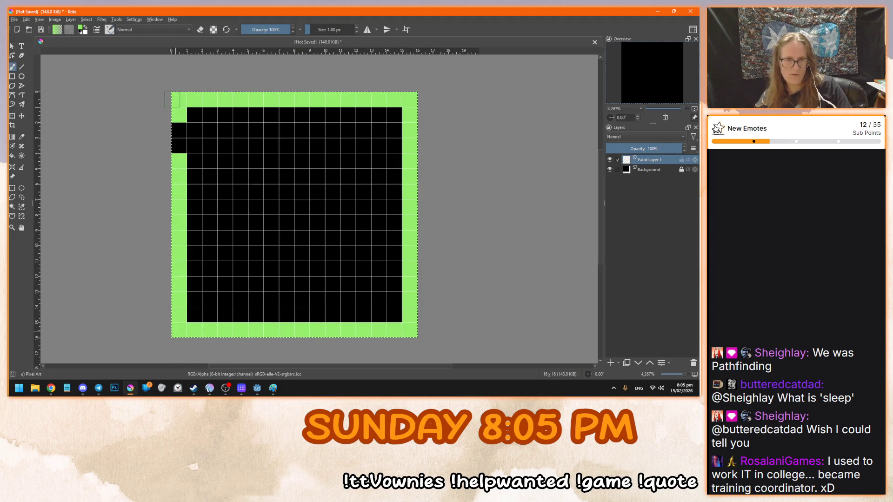
pyautogui.moveTo(179, 115); pyautogui.dragTo(171, 156)
# Merge Paint Layer 1 down into the Background layer
pyautogui.click(12, 46)
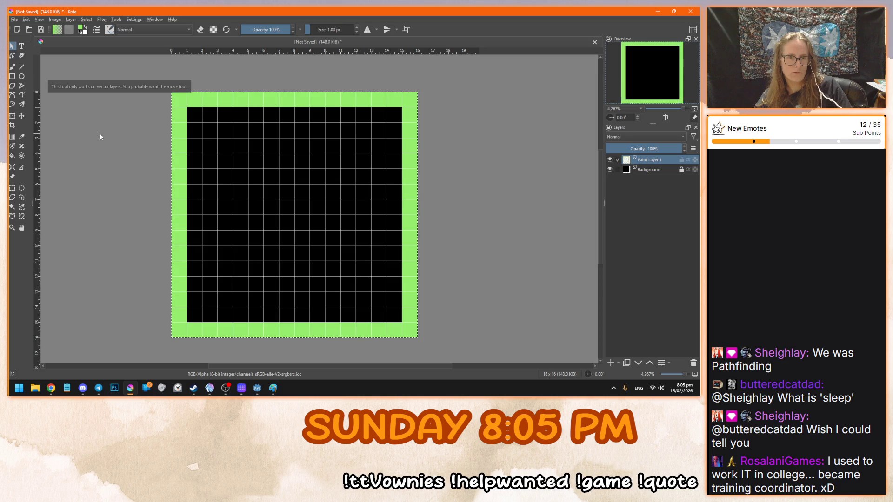
pyautogui.moveTo(647, 172)
pyautogui.press('b')
pyautogui.rightClick(646, 169)
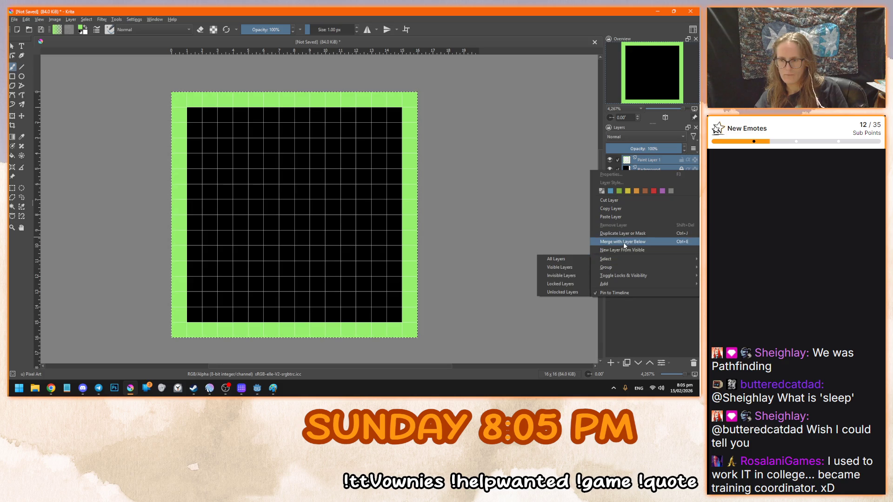
pyautogui.click(623, 241)
pyautogui.click(39, 20)
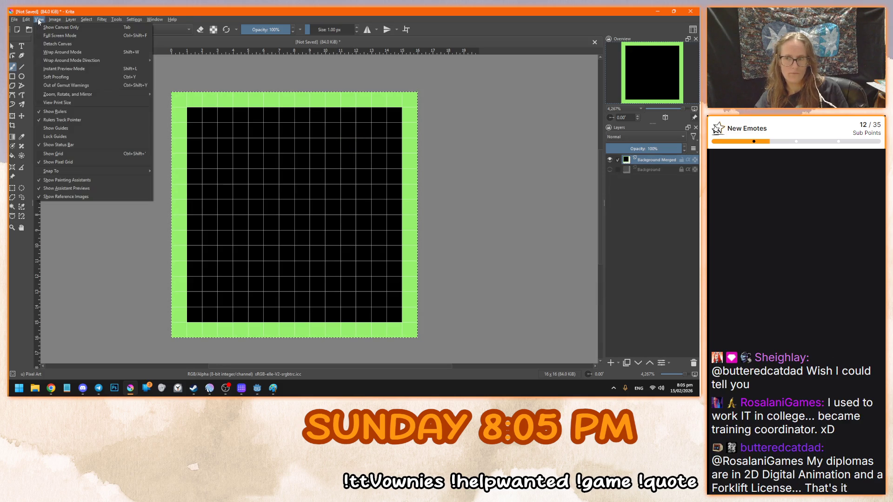
# Resize the canvas to 256 × 256 px with the top-left anchor
pyautogui.moveTo(59, 20)
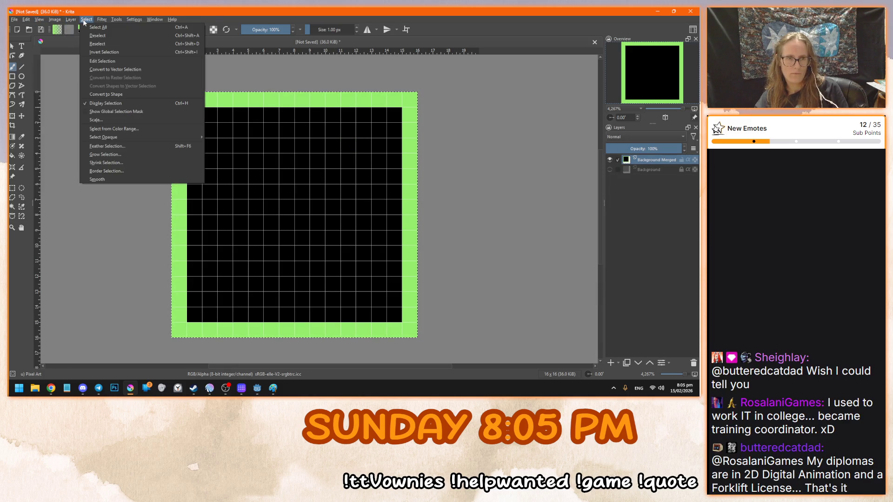
pyautogui.moveTo(55, 20)
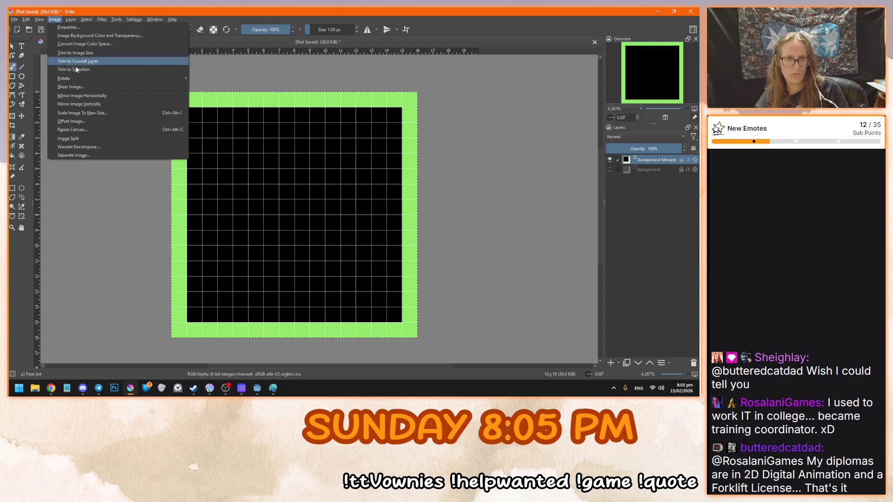
pyautogui.click(72, 129)
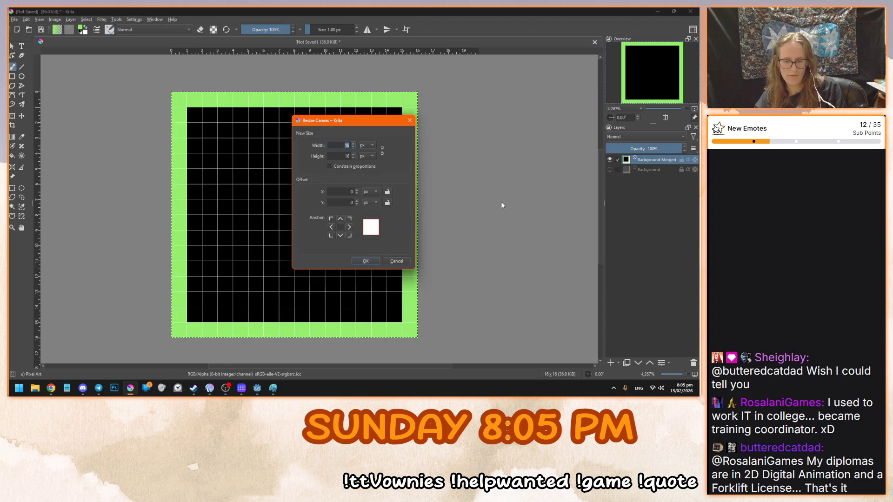
pyautogui.write('256')
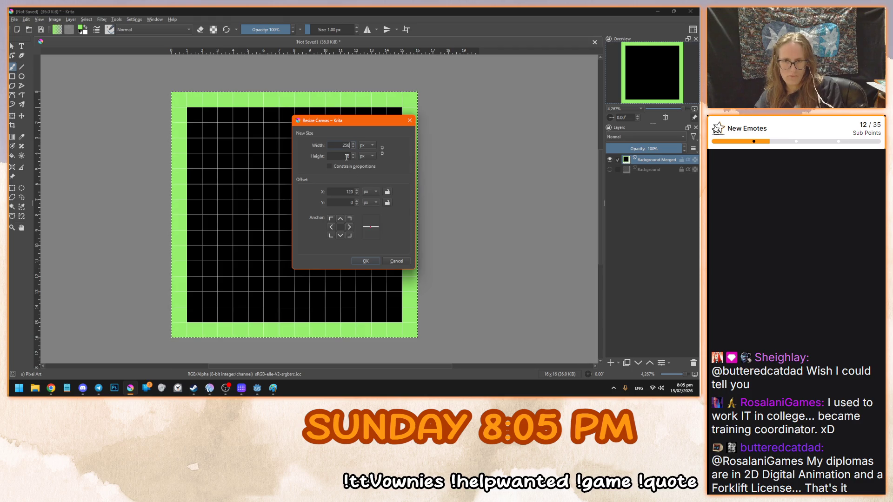
pyautogui.press('Tab')
pyautogui.write('256')
pyautogui.click(331, 218)
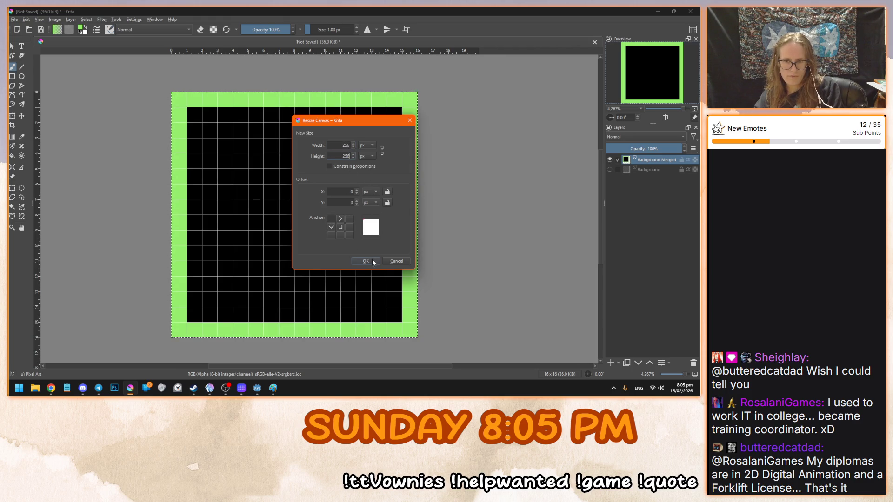
pyautogui.click(365, 260)
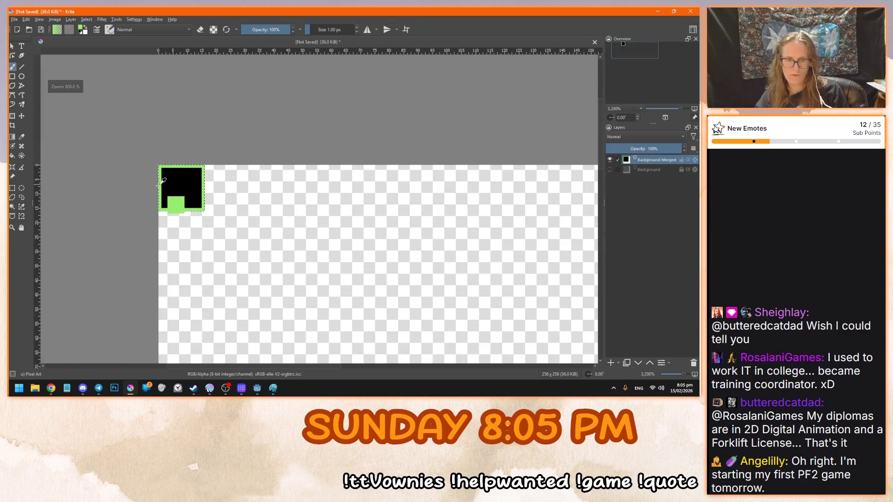
# Duplicate the tile layer and move the copy right beside the original tile
pyautogui.hotkey('ctrl', 'j')
pyautogui.click(13, 45)
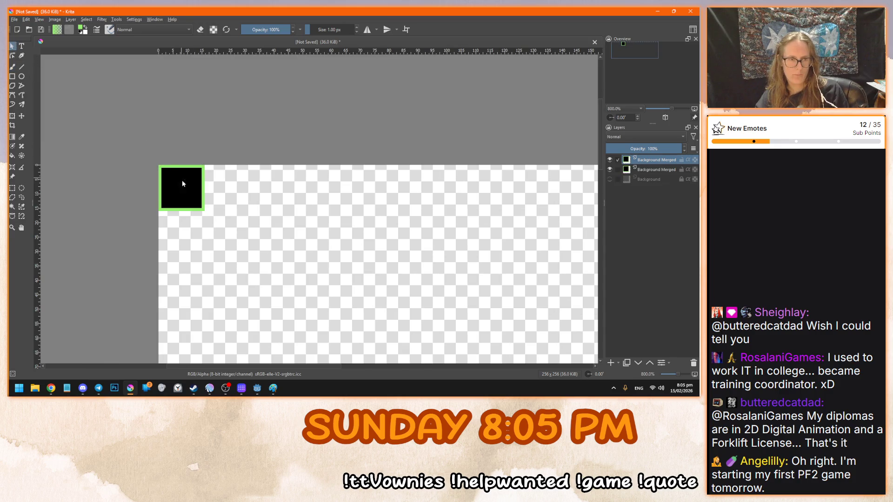
pyautogui.click(22, 116)
pyautogui.moveTo(195, 188)
pyautogui.mouseDown()
pyautogui.moveTo(222, 199)
pyautogui.moveTo(249, 189)
pyautogui.moveTo(241, 187)
pyautogui.mouseUp()
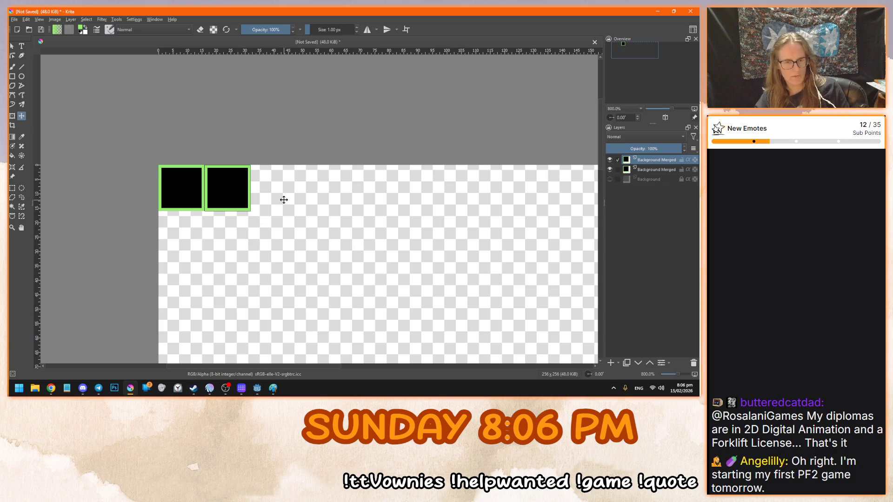
pyautogui.moveTo(250, 200); pyautogui.dragTo(369, 249)
pyautogui.hotkey('ctrl', 'z')
pyautogui.moveTo(215, 187); pyautogui.dragTo(336, 253)
pyautogui.hotkey('ctrl', 'z')
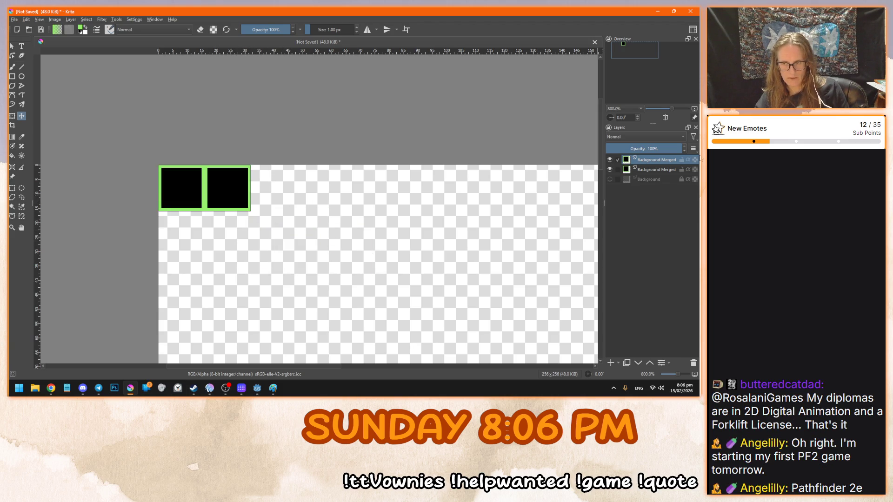
# Duplicate more tile copies into the row's remaining slots, then select all five tile layers
pyautogui.rightClick(658, 161)
pyautogui.click(348, 248)
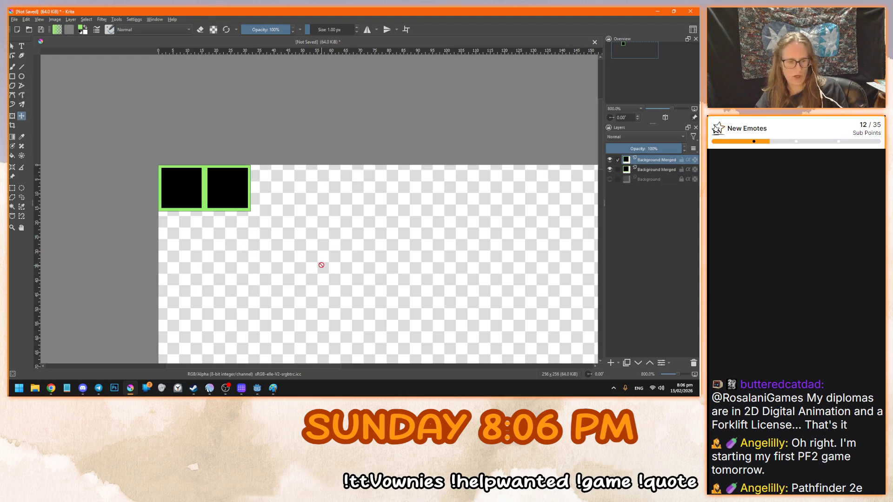
pyautogui.hotkey('ctrl', 'j')
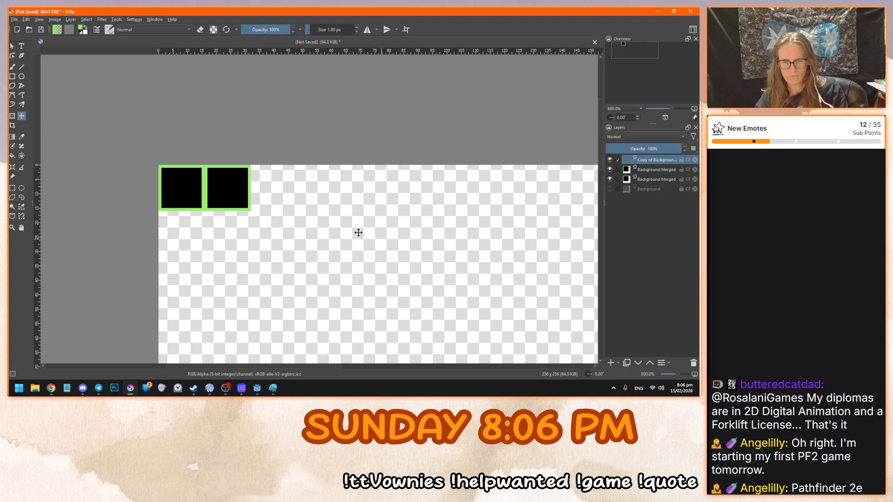
pyautogui.moveTo(231, 219)
pyautogui.mouseDown()
pyautogui.moveTo(295, 223)
pyautogui.moveTo(277, 219)
pyautogui.moveTo(321, 202)
pyautogui.moveTo(305, 191)
pyautogui.moveTo(363, 214)
pyautogui.moveTo(345, 199)
pyautogui.mouseUp()
pyautogui.hotkey('ctrl', 'j')
pyautogui.hotkey('ctrl', 'j')
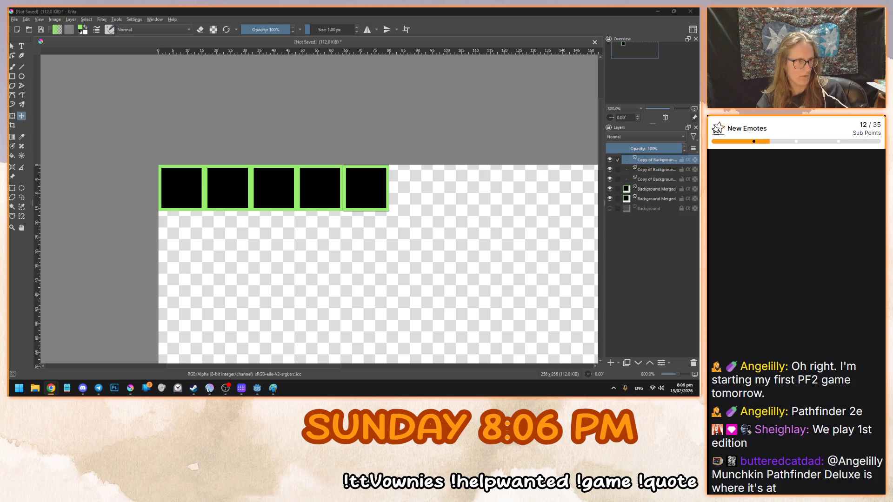
pyautogui.hotkey('alt', 'Tab')
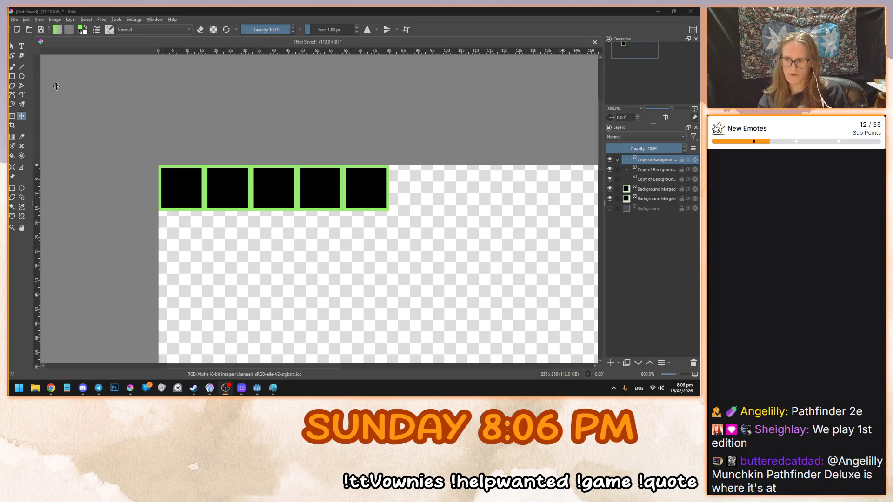
pyautogui.click(21, 120)
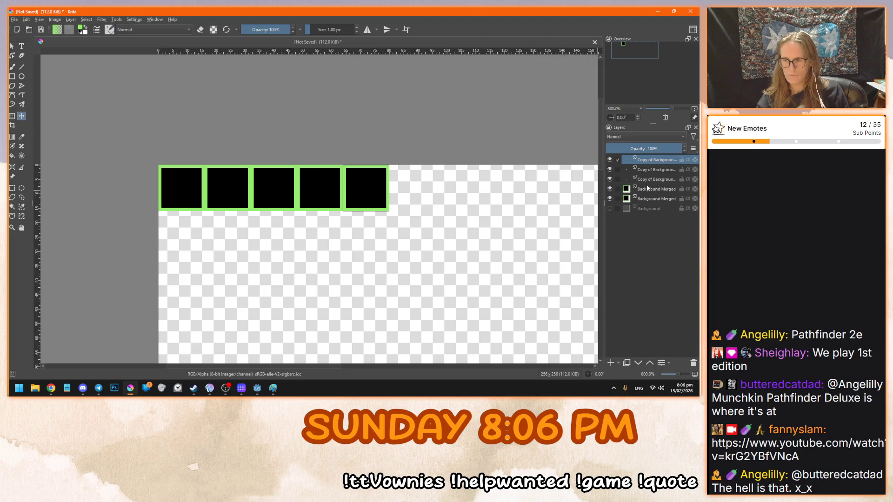
pyautogui.keyDown('shift'); pyautogui.click(651, 199); pyautogui.keyUp('shift')
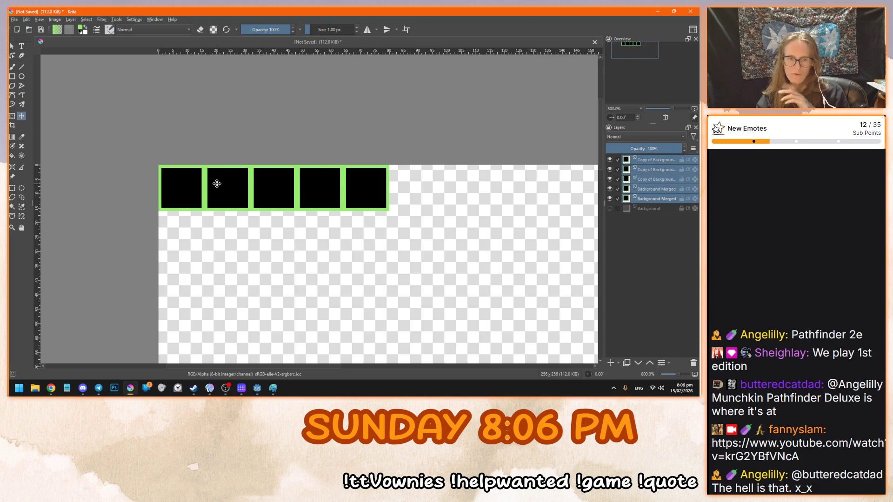
# Make a New Layer From Visible of the row and duplicate it into further rows
pyautogui.rightClick(658, 200)
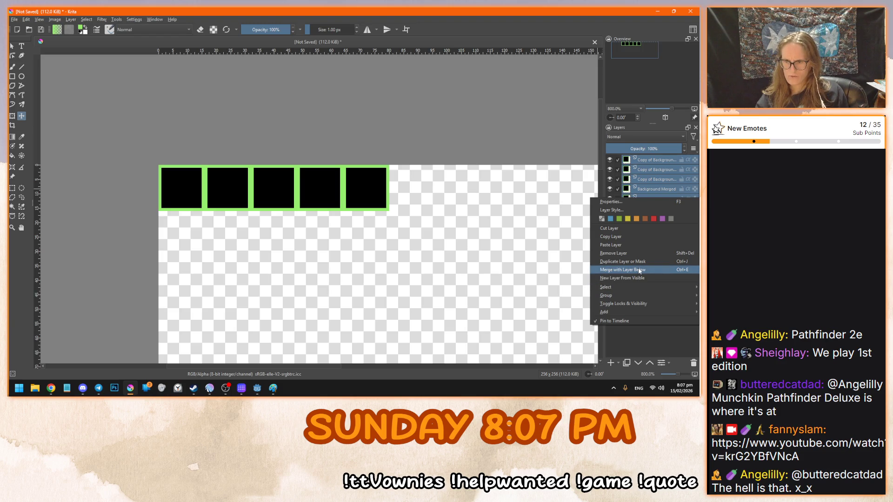
pyautogui.click(632, 278)
pyautogui.hotkey('ctrl', 'j')
pyautogui.moveTo(363, 189)
pyautogui.mouseDown()
pyautogui.moveTo(373, 324)
pyautogui.moveTo(373, 269)
pyautogui.moveTo(379, 279)
pyautogui.mouseUp()
pyautogui.hotkey('ctrl', 'j')
pyautogui.hotkey('ctrl', 'j')
pyautogui.scroll(-4, 373, 321)
pyautogui.hotkey('ctrl', 'j')
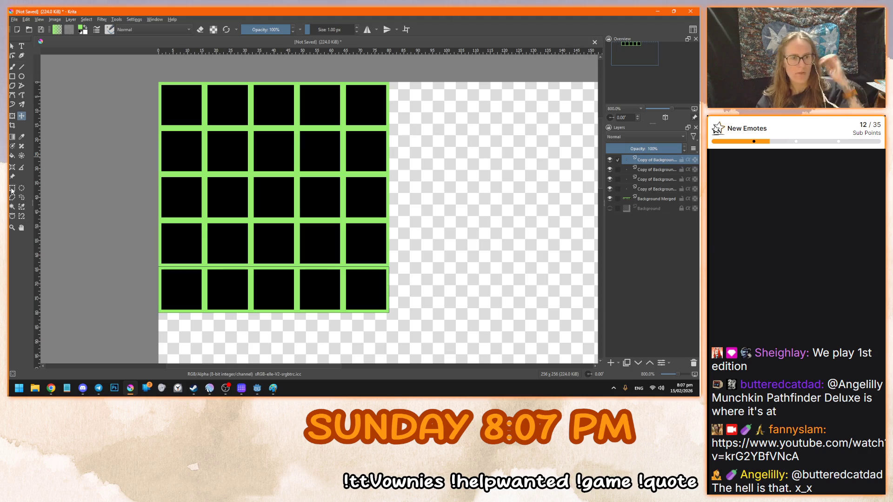
# Crop the canvas to the 80×80 tile grid
pyautogui.click(12, 125)
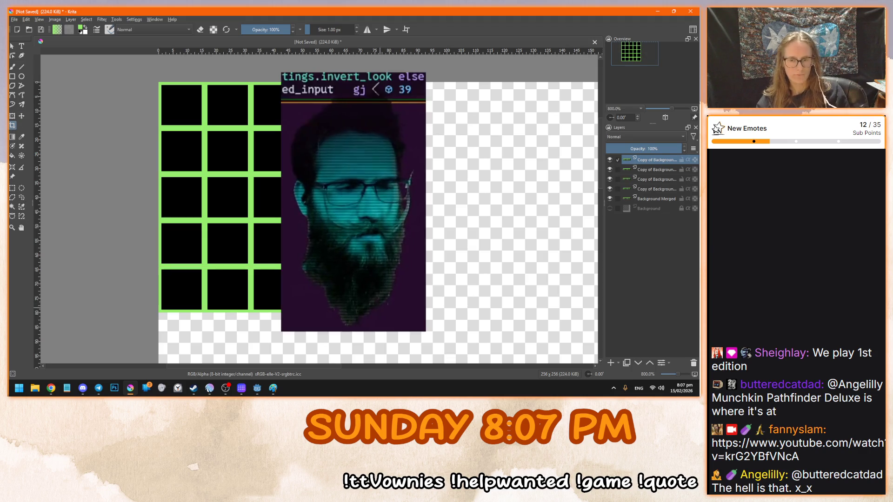
pyautogui.moveTo(312, 235)
pyautogui.mouseDown()
pyautogui.moveTo(389, 290)
pyautogui.moveTo(267, 224)
pyautogui.mouseUp()
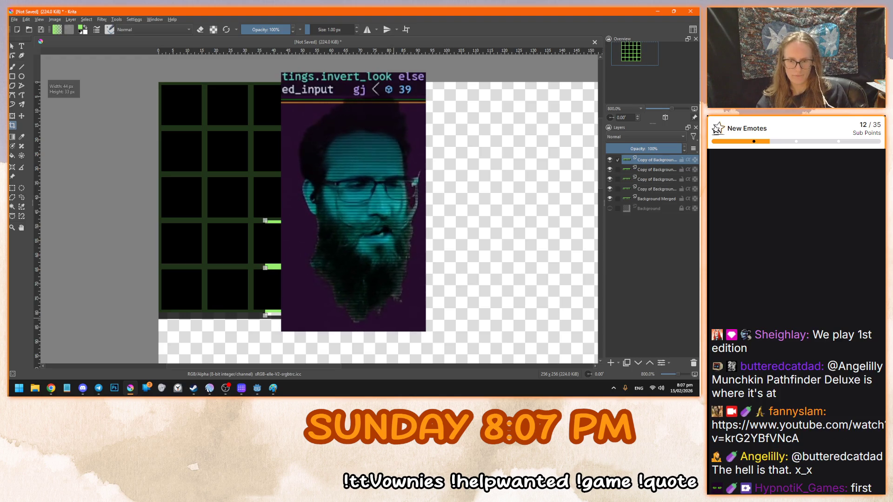
pyautogui.moveTo(393, 315); pyautogui.dragTo(389, 312)
pyautogui.moveTo(264, 221); pyautogui.dragTo(159, 82)
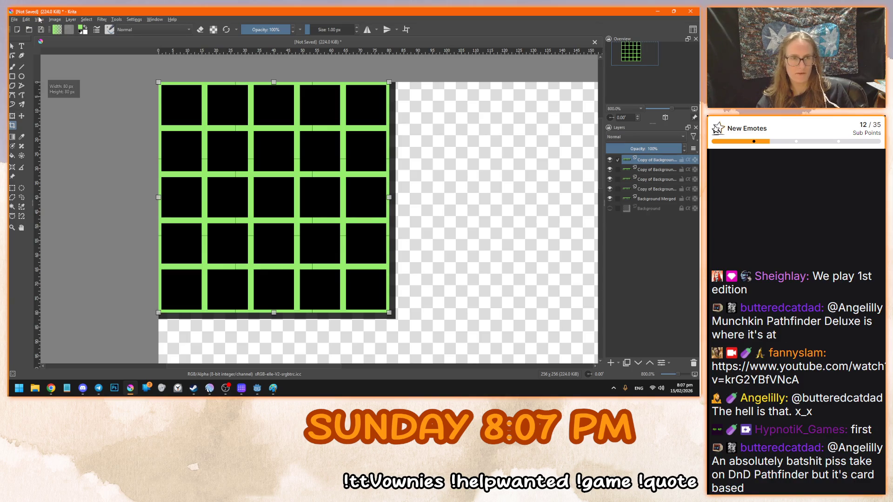
pyautogui.press('Return')
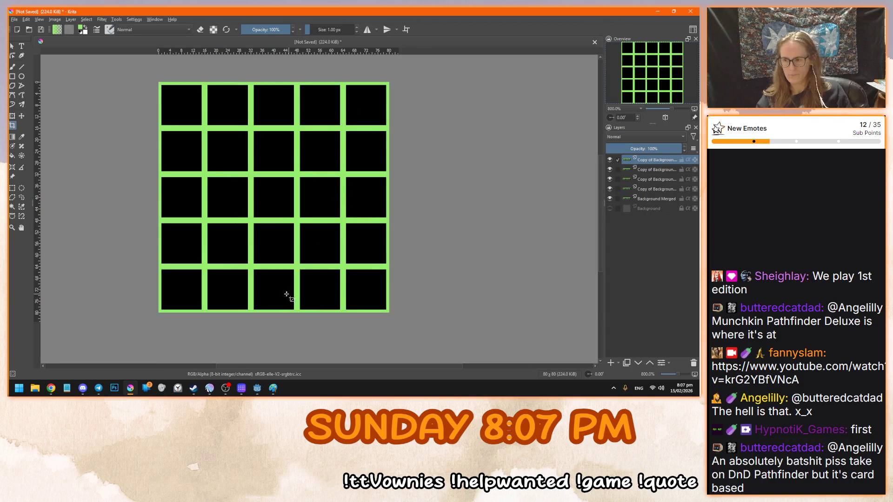
# Merge the selected row layers into a single grid layer
pyautogui.scroll(1, 279, 286)
pyautogui.scroll(-2, 305, 274)
pyautogui.scroll(2, 306, 208)
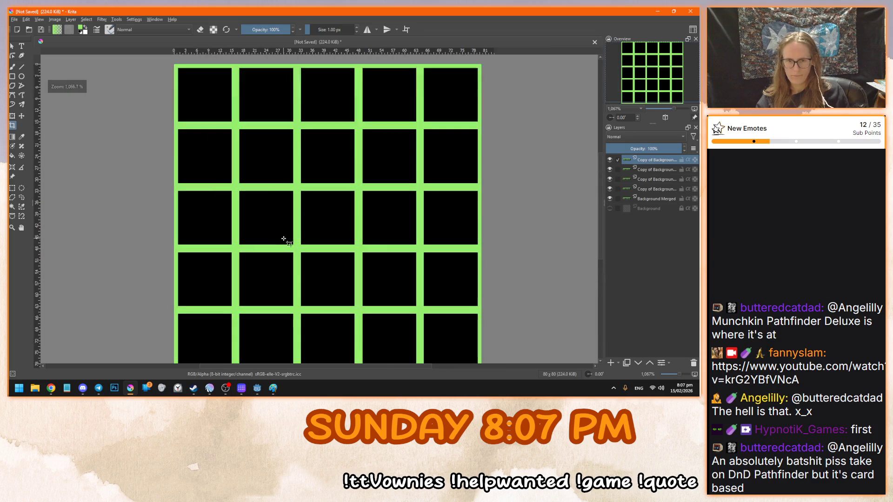
pyautogui.scroll(-1, 306, 208)
pyautogui.keyDown('shift'); pyautogui.click(657, 201); pyautogui.keyUp('shift')
pyautogui.rightClick(657, 199)
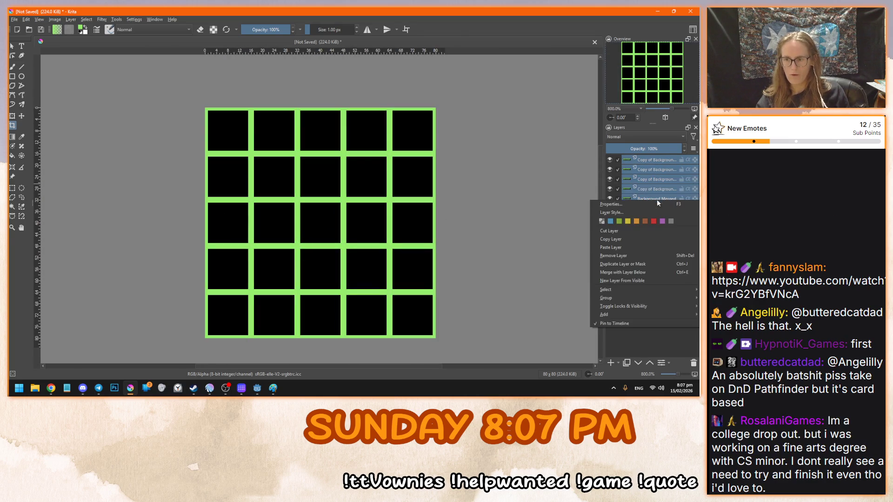
pyautogui.click(627, 273)
# Add an empty paint layer above the grid and switch to the Pixel Art freehand brush
pyautogui.click(610, 363)
pyautogui.scroll(5, 348, 157)
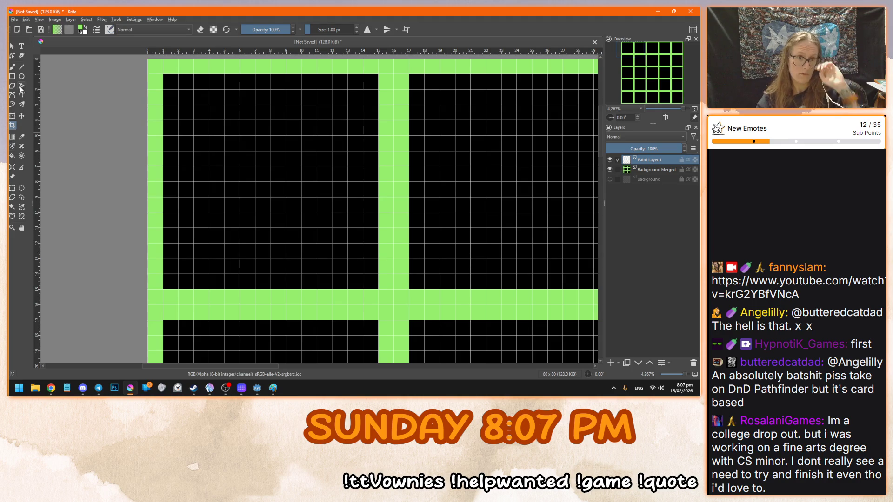
pyautogui.click(12, 67)
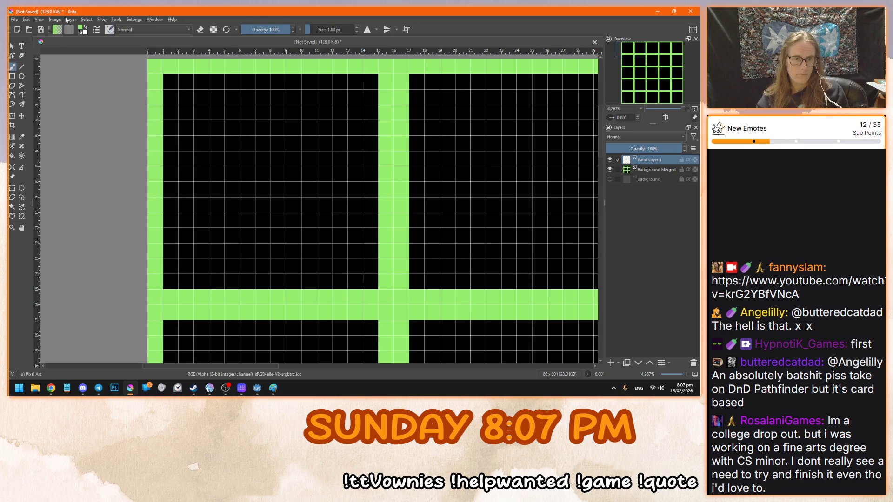
pyautogui.click(82, 29)
# Set the paint colour to Lineart Red pink, undoing a stray inverted-V test stroke
pyautogui.click(365, 119)
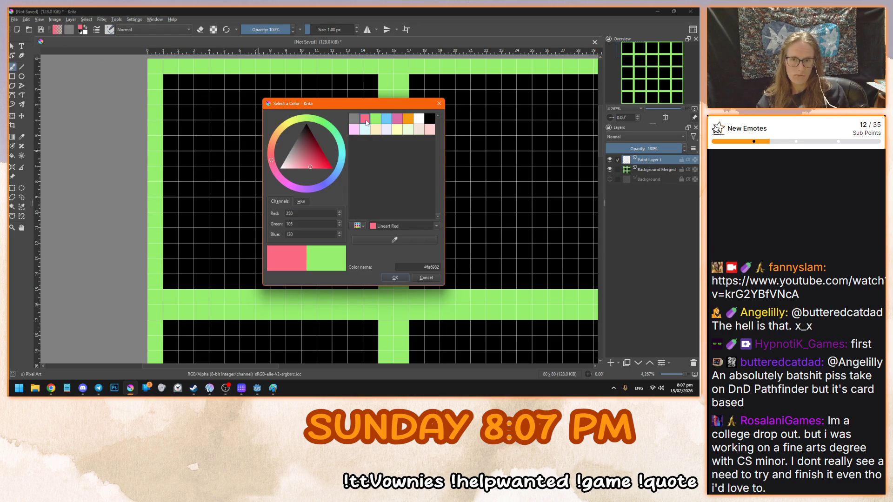
pyautogui.click(396, 277)
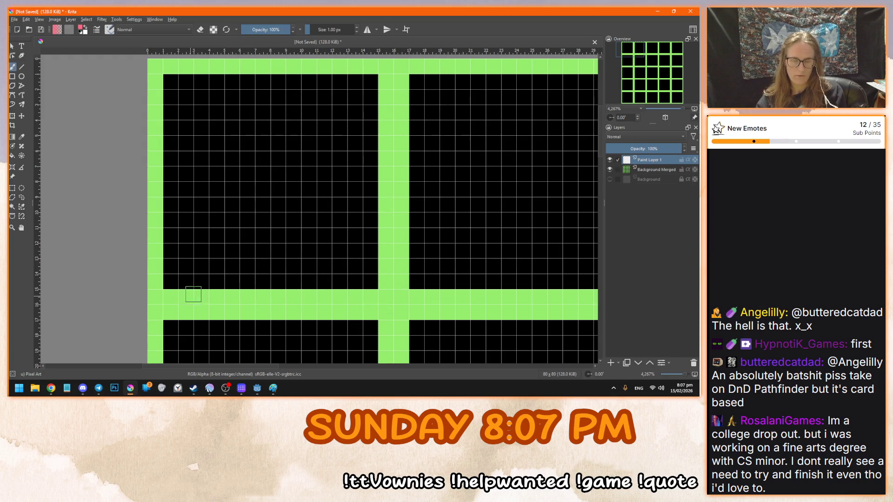
pyautogui.moveTo(198, 296)
pyautogui.mouseDown()
pyautogui.moveTo(278, 158)
pyautogui.moveTo(309, 265)
pyautogui.mouseUp()
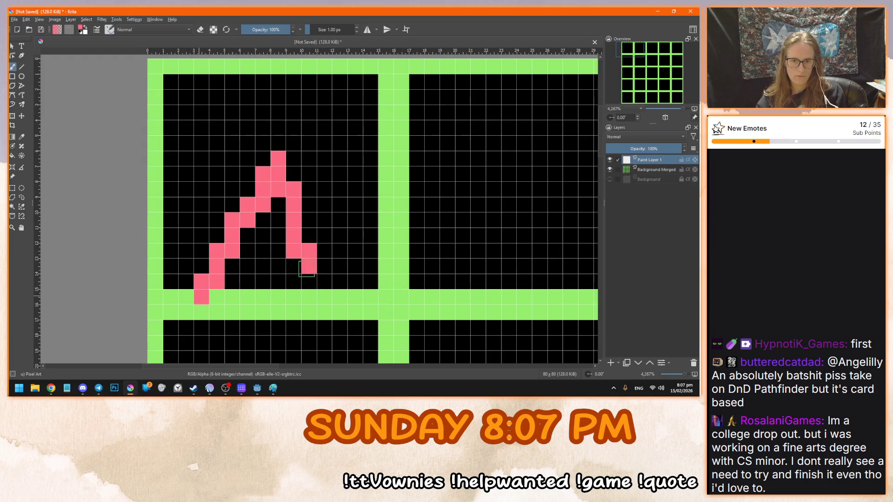
pyautogui.hotkey('ctrl', 'z')
# Paint the stick figure's head, body, both legs and both arms in the top-left tile
pyautogui.moveTo(270, 66)
pyautogui.mouseDown()
pyautogui.moveTo(235, 117)
pyautogui.moveTo(325, 128)
pyautogui.moveTo(270, 70)
pyautogui.mouseUp()
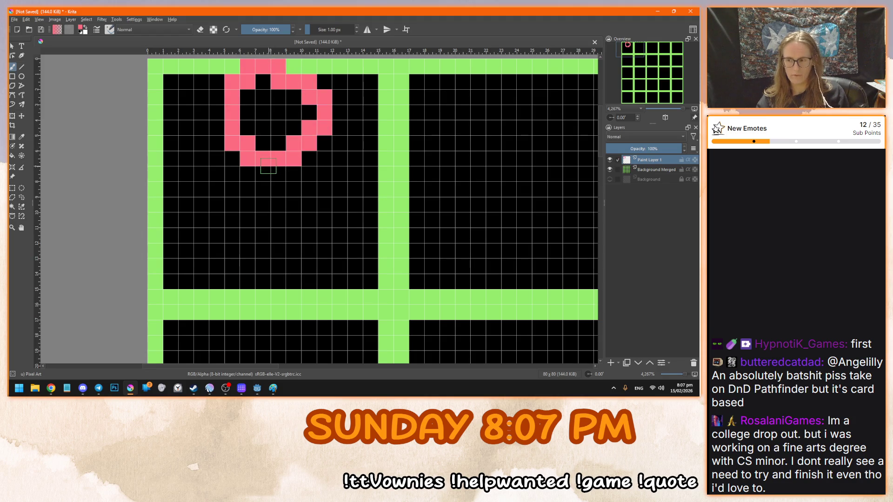
pyautogui.moveTo(268, 164)
pyautogui.mouseDown()
pyautogui.moveTo(263, 244)
pyautogui.moveTo(233, 282)
pyautogui.moveTo(233, 297)
pyautogui.mouseUp()
pyautogui.moveTo(273, 245); pyautogui.dragTo(309, 298)
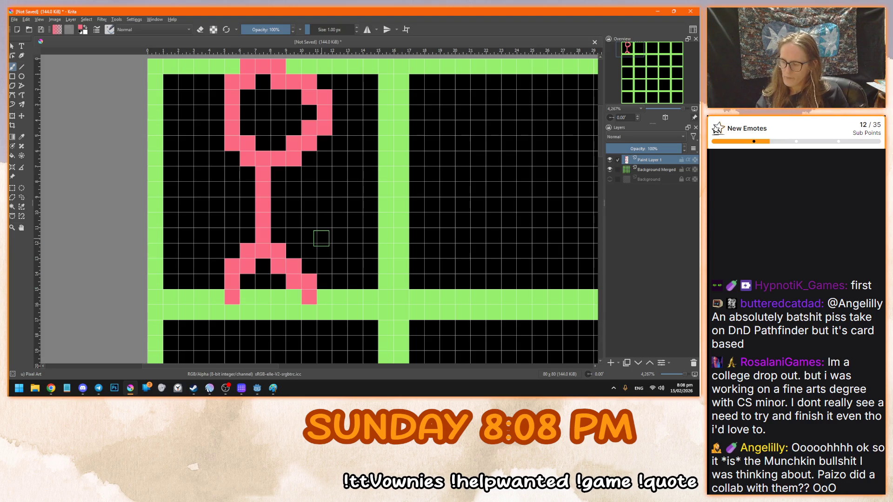
pyautogui.moveTo(279, 173)
pyautogui.mouseDown()
pyautogui.moveTo(325, 197)
pyautogui.moveTo(339, 228)
pyautogui.mouseUp()
pyautogui.moveTo(249, 173)
pyautogui.mouseDown()
pyautogui.moveTo(219, 181)
pyautogui.moveTo(195, 222)
pyautogui.mouseUp()
# Undo the stray pink square in the second tile and start renaming Paint Layer 1
pyautogui.scroll(-3, 179, 199)
pyautogui.click(265, 196)
pyautogui.scroll(-3, 266, 196)
pyautogui.scroll(3, 283, 187)
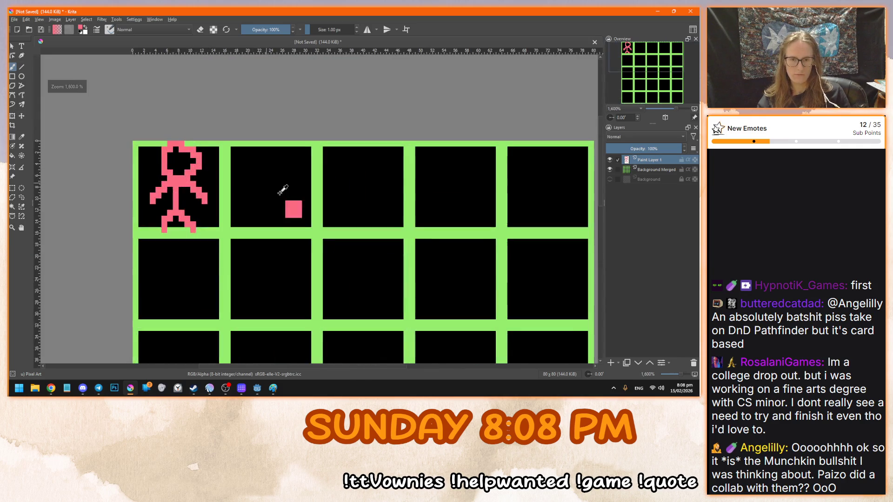
pyautogui.scroll(1, 263, 188)
pyautogui.scroll(1, 263, 188)
pyautogui.hotkey('ctrl', 'z')
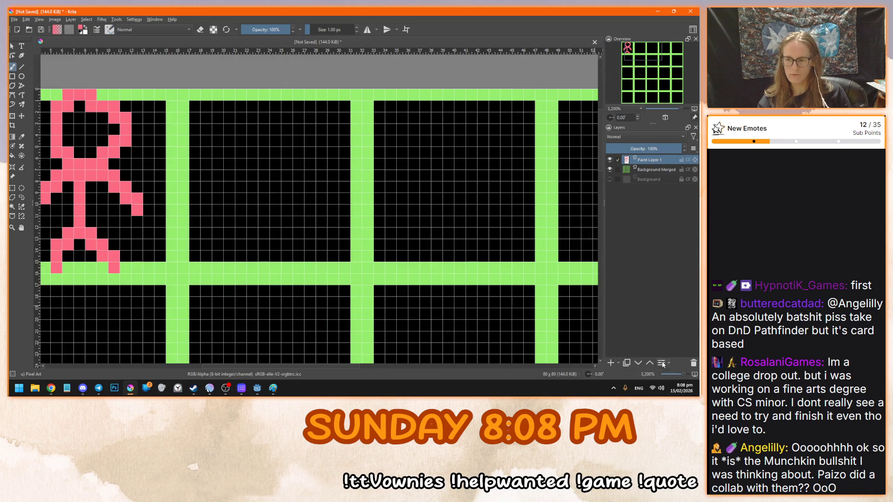
pyautogui.doubleClick(655, 160)
# Name the layer 'player' and add a new empty paint layer above it
pyautogui.write('p')
pyautogui.press('Return')
pyautogui.click(611, 361)
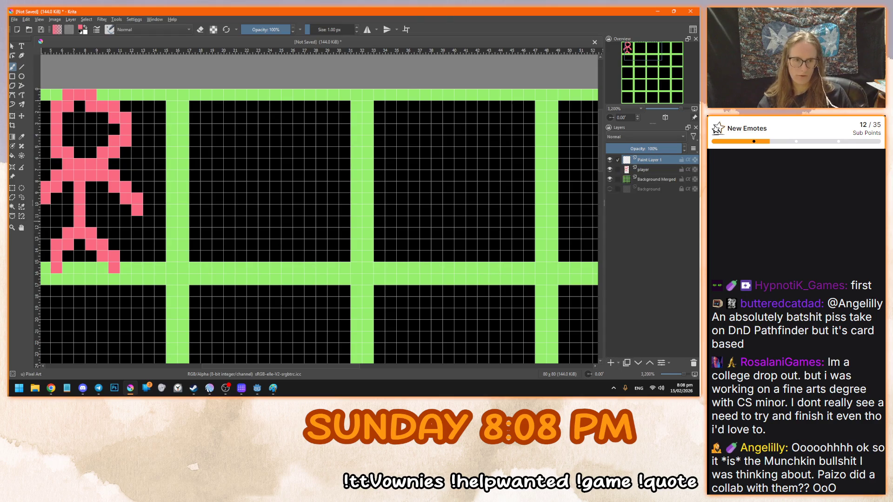
# Set the paint colour to muted brown #855848 (133, 88, 72)
pyautogui.scroll(1, 36, 150)
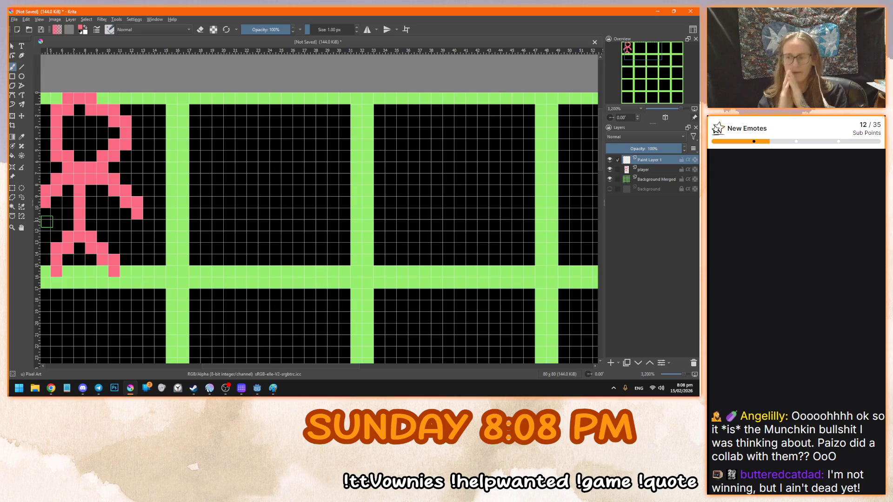
pyautogui.scroll(1, 206, 259)
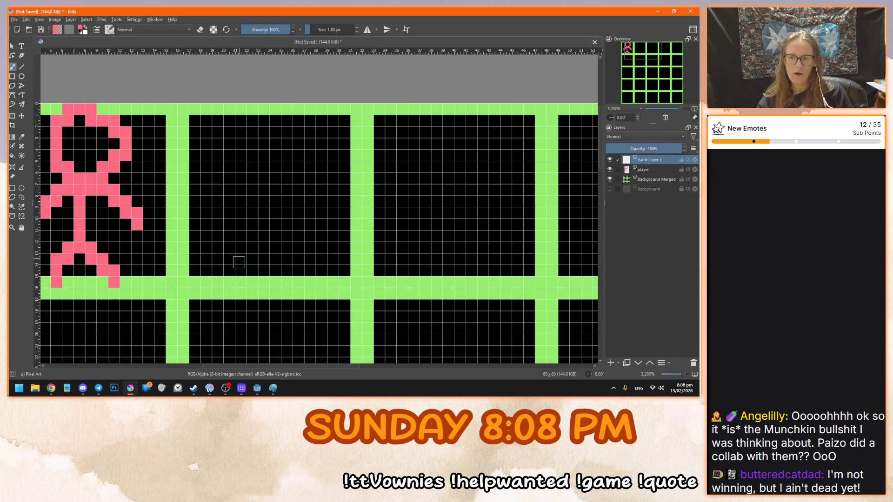
pyautogui.click(81, 30)
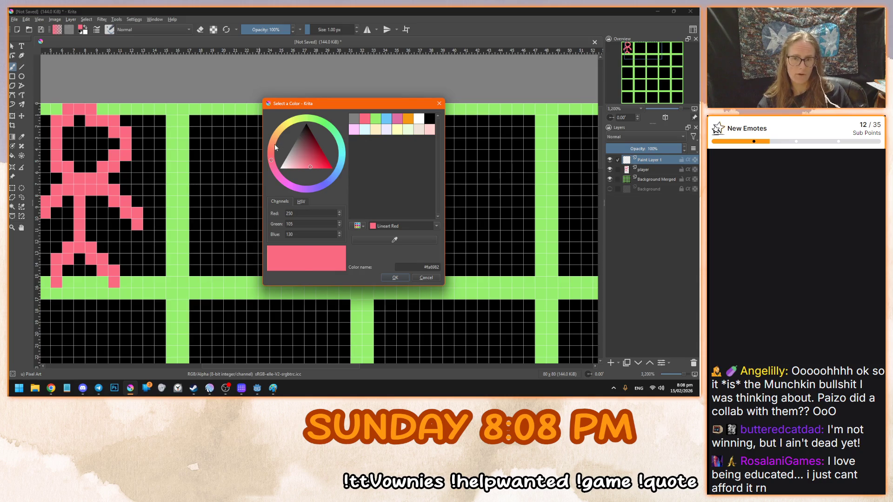
pyautogui.click(274, 145)
pyautogui.click(304, 147)
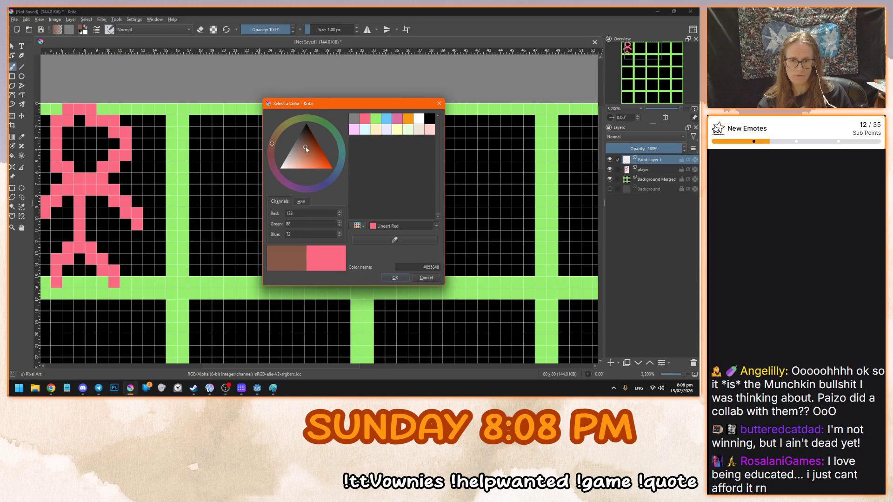
pyautogui.click(395, 278)
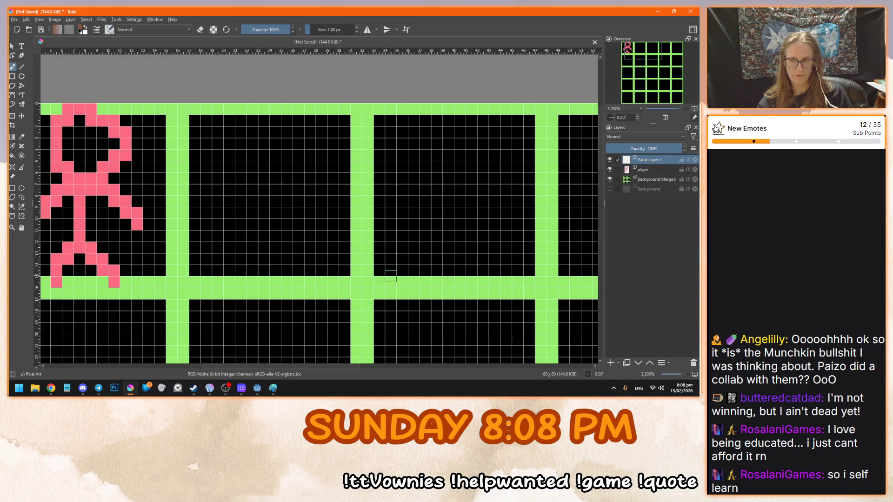
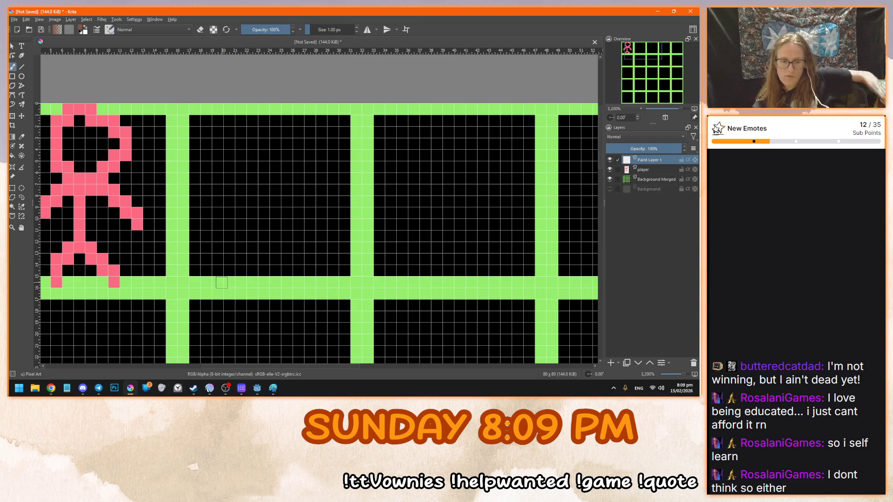
# Paint a solid brown trunk in the second tile, topped with a Lineart Green canopy
pyautogui.moveTo(217, 281)
pyautogui.mouseDown()
pyautogui.moveTo(272, 173)
pyautogui.moveTo(299, 185)
pyautogui.moveTo(324, 276)
pyautogui.moveTo(225, 281)
pyautogui.mouseUp()
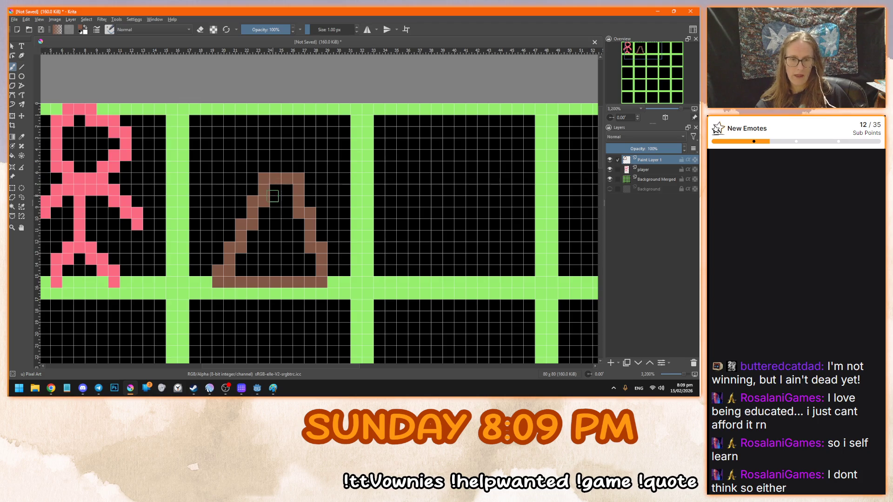
pyautogui.moveTo(276, 190)
pyautogui.mouseDown()
pyautogui.moveTo(242, 267)
pyautogui.moveTo(299, 270)
pyautogui.moveTo(286, 195)
pyautogui.moveTo(272, 253)
pyautogui.moveTo(283, 237)
pyautogui.moveTo(312, 267)
pyautogui.mouseUp()
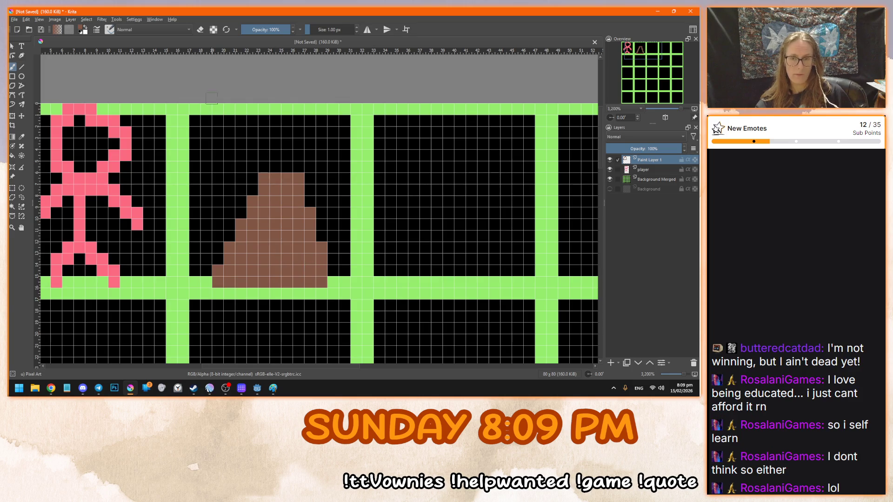
pyautogui.click(82, 29)
pyautogui.click(375, 119)
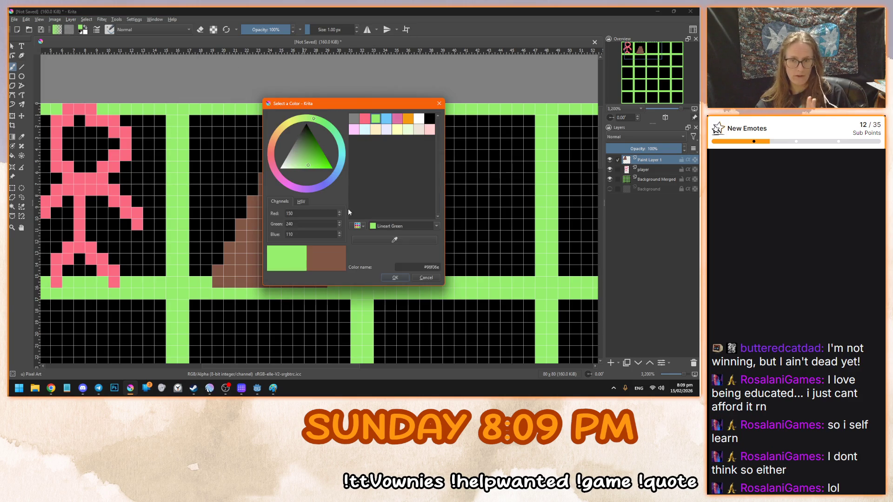
pyautogui.click(394, 277)
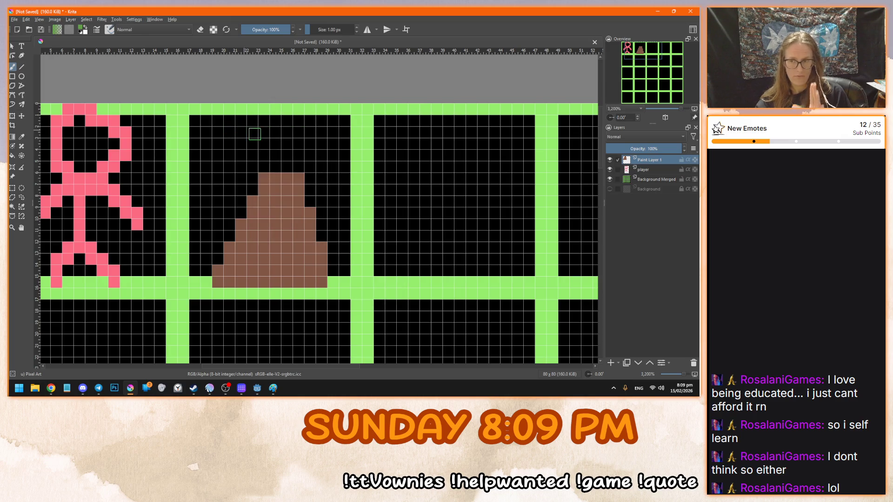
pyautogui.moveTo(241, 109)
pyautogui.mouseDown()
pyautogui.moveTo(217, 143)
pyautogui.moveTo(219, 188)
pyautogui.moveTo(300, 200)
pyautogui.moveTo(332, 174)
pyautogui.moveTo(342, 141)
pyautogui.moveTo(302, 111)
pyautogui.moveTo(238, 112)
pyautogui.moveTo(201, 142)
pyautogui.moveTo(196, 168)
pyautogui.mouseUp()
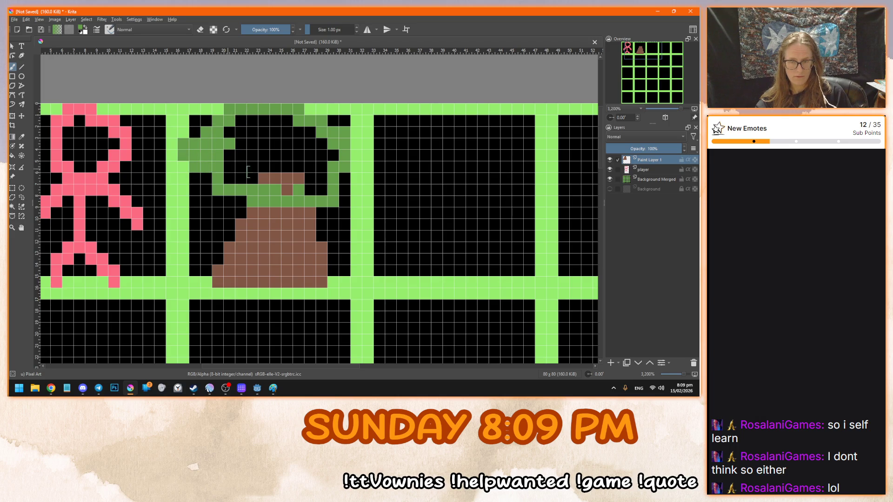
pyautogui.moveTo(356, 142)
pyautogui.mouseDown()
pyautogui.moveTo(356, 167)
pyautogui.moveTo(344, 181)
pyautogui.mouseUp()
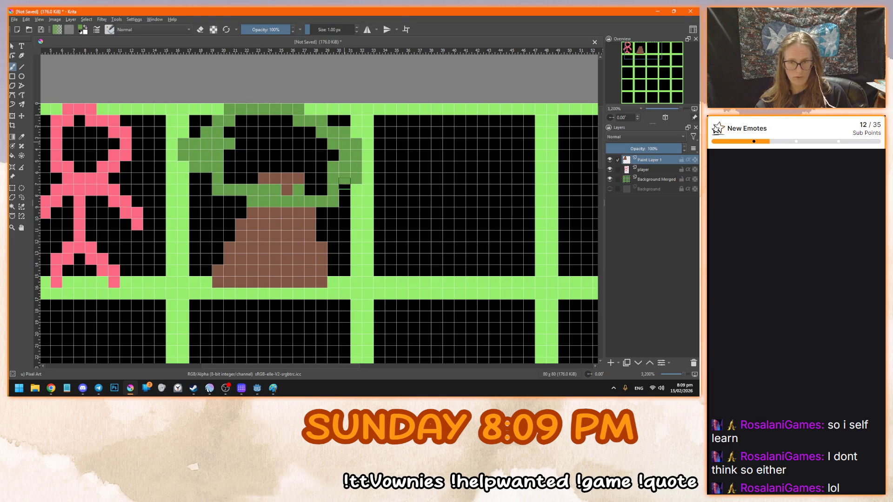
pyautogui.moveTo(285, 181)
pyautogui.mouseDown()
pyautogui.moveTo(298, 186)
pyautogui.moveTo(316, 172)
pyautogui.moveTo(317, 190)
pyautogui.moveTo(318, 167)
pyautogui.moveTo(272, 121)
pyautogui.moveTo(238, 154)
pyautogui.moveTo(235, 172)
pyautogui.moveTo(251, 169)
pyautogui.moveTo(230, 177)
pyautogui.moveTo(301, 167)
pyautogui.mouseUp()
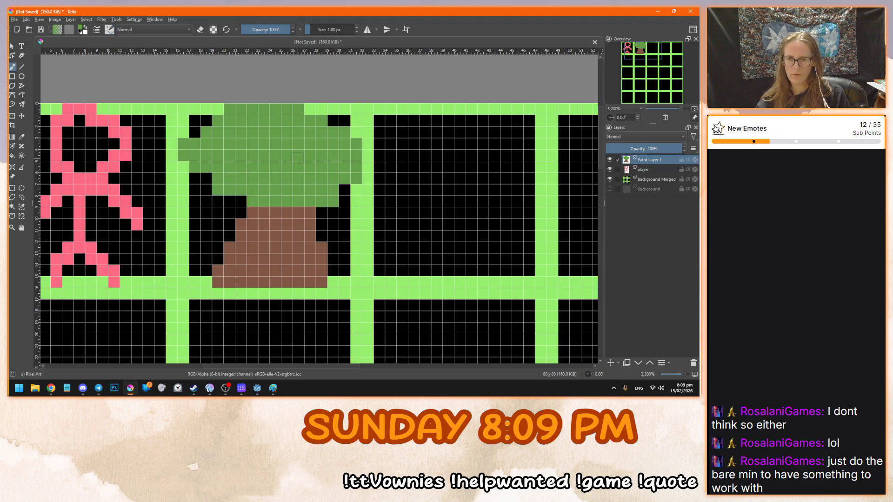
# Sample the player's pink from the canvas and fill the player's head solid pink
pyautogui.click(80, 28)
pyautogui.click(395, 245)
pyautogui.click(119, 166)
pyautogui.click(395, 278)
pyautogui.moveTo(67, 145)
pyautogui.mouseDown()
pyautogui.moveTo(91, 156)
pyautogui.moveTo(95, 135)
pyautogui.mouseUp()
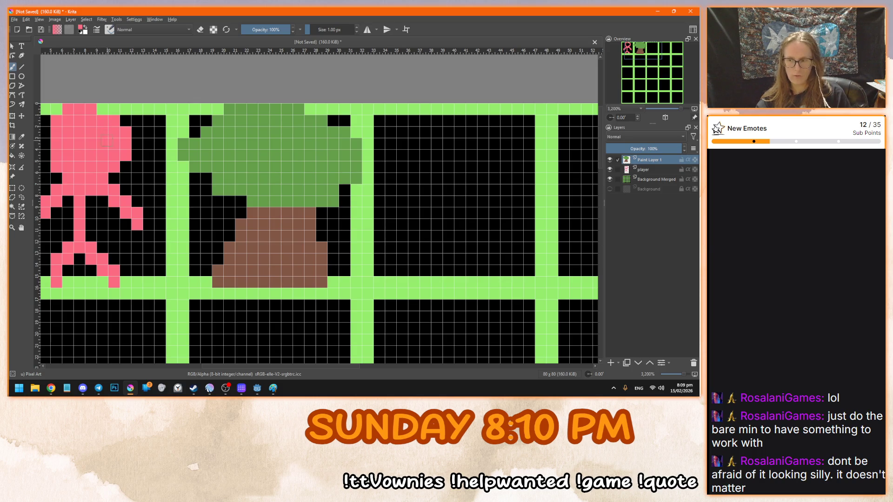
# Rename the tree's paint layer to 'tree'
pyautogui.scroll(-1, 234, 156)
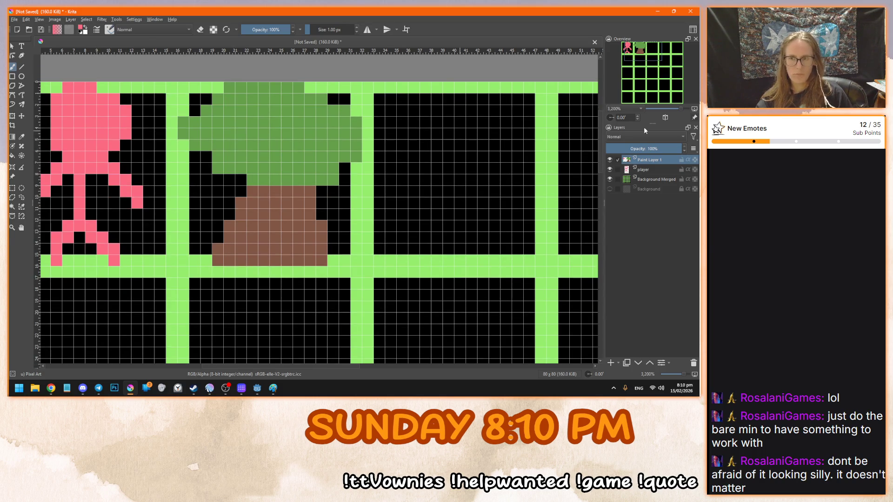
pyautogui.moveTo(636, 55); pyautogui.dragTo(644, 55)
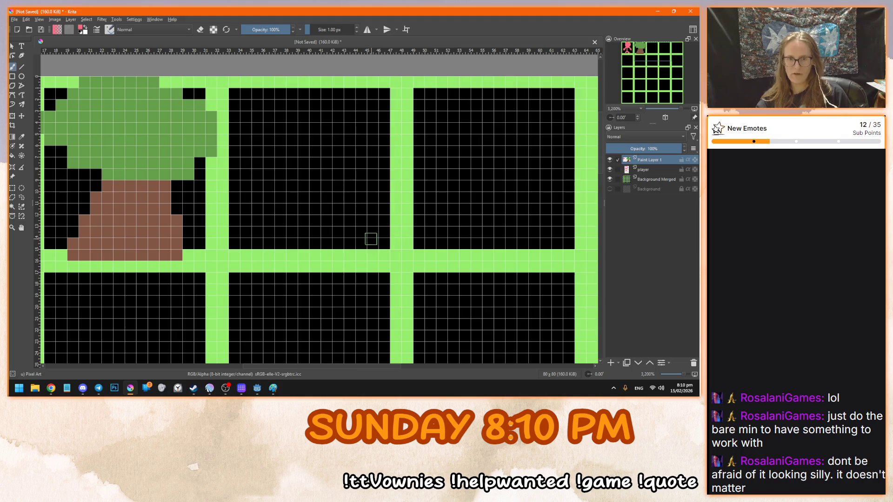
pyautogui.doubleClick(648, 160)
pyautogui.write('tree')
pyautogui.press('Return')
# Add a new paint layer above the tree and bring the empty tile beside it into view
pyautogui.click(611, 362)
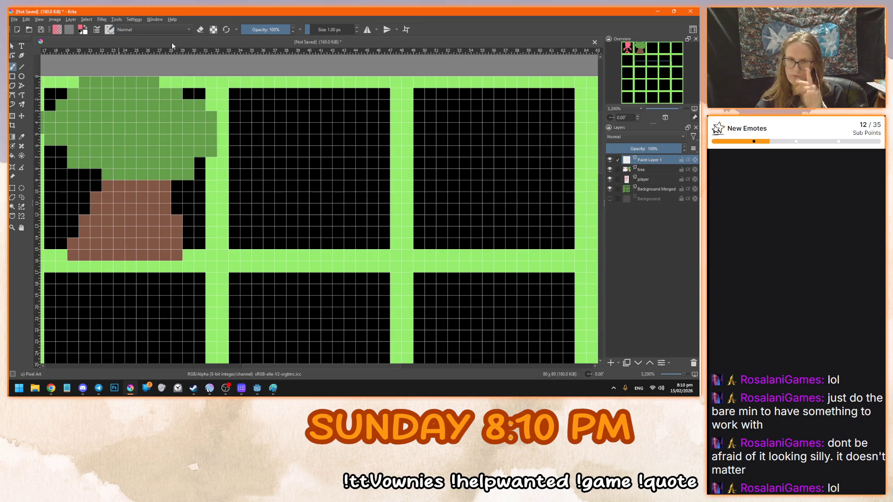
pyautogui.moveTo(642, 59); pyautogui.dragTo(630, 58)
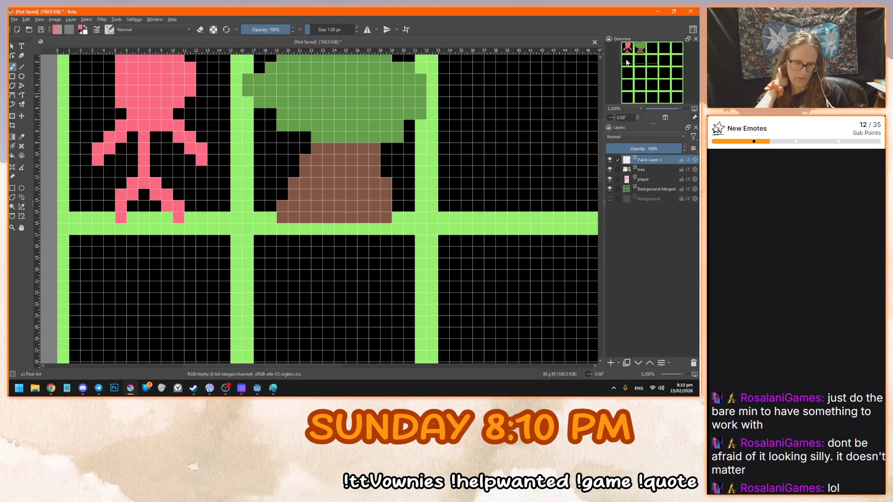
pyautogui.moveTo(626, 61); pyautogui.dragTo(639, 60)
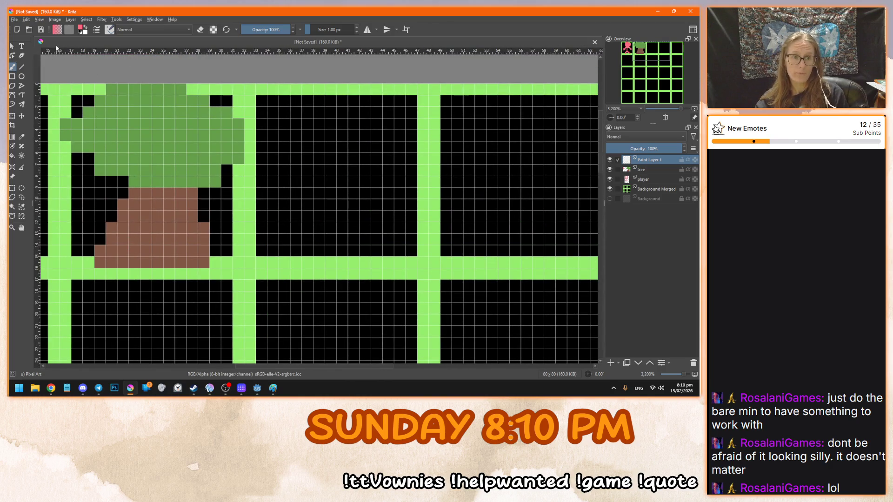
# Paint a Lineart Green bush shape in the third tile
pyautogui.click(81, 29)
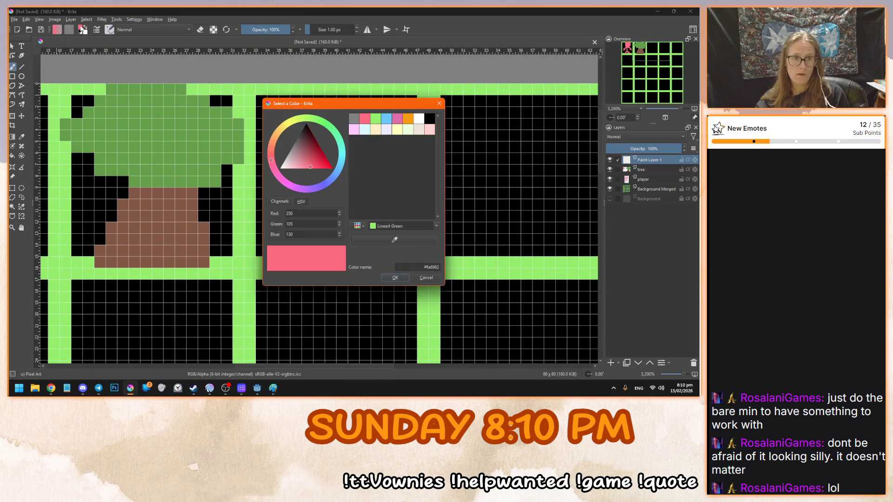
pyautogui.click(382, 226)
pyautogui.click(395, 277)
pyautogui.moveTo(333, 260)
pyautogui.mouseDown()
pyautogui.moveTo(262, 231)
pyautogui.moveTo(251, 205)
pyautogui.moveTo(287, 177)
pyautogui.moveTo(381, 212)
pyautogui.moveTo(410, 193)
pyautogui.moveTo(422, 209)
pyautogui.moveTo(406, 239)
pyautogui.moveTo(363, 258)
pyautogui.moveTo(393, 219)
pyautogui.moveTo(374, 239)
pyautogui.moveTo(374, 216)
pyautogui.moveTo(393, 198)
pyautogui.moveTo(395, 214)
pyautogui.moveTo(307, 188)
pyautogui.moveTo(280, 197)
pyautogui.moveTo(326, 219)
pyautogui.moveTo(303, 225)
pyautogui.moveTo(339, 251)
pyautogui.moveTo(345, 226)
pyautogui.mouseUp()
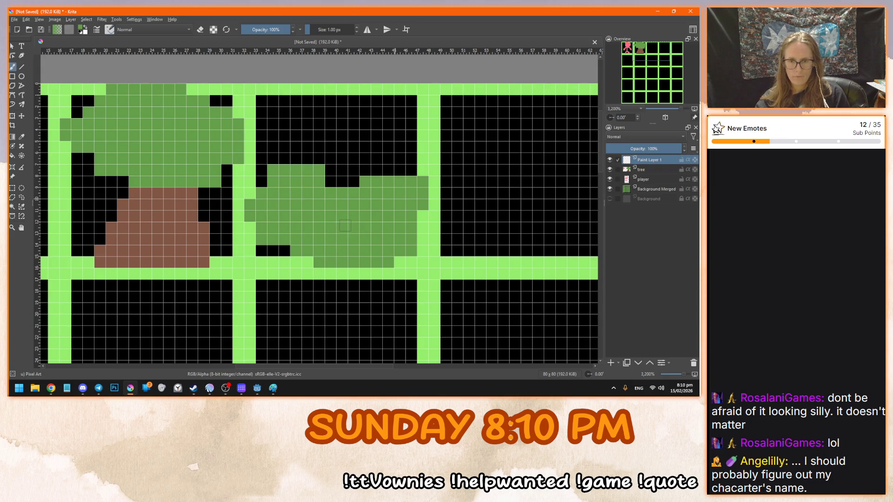
# Dot the bush with four dark red 2x2 berries, undoing misplaced strokes
pyautogui.click(82, 30)
pyautogui.click(365, 121)
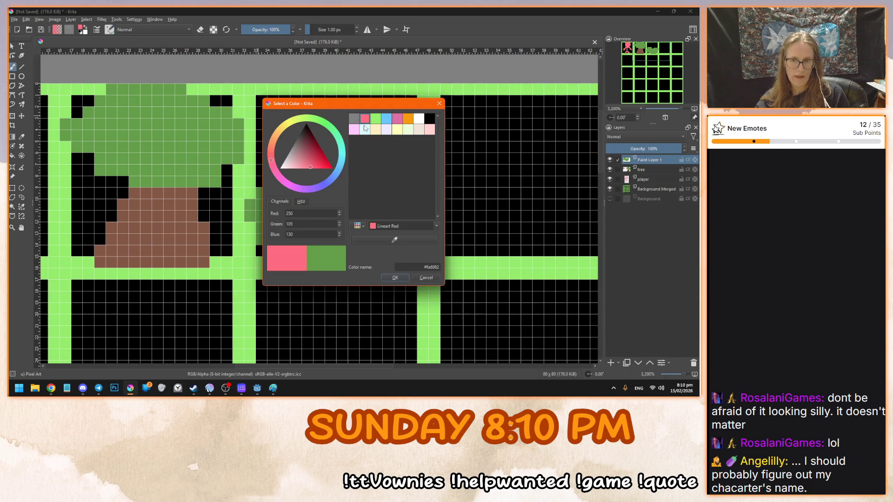
pyautogui.click(314, 154)
pyautogui.click(393, 277)
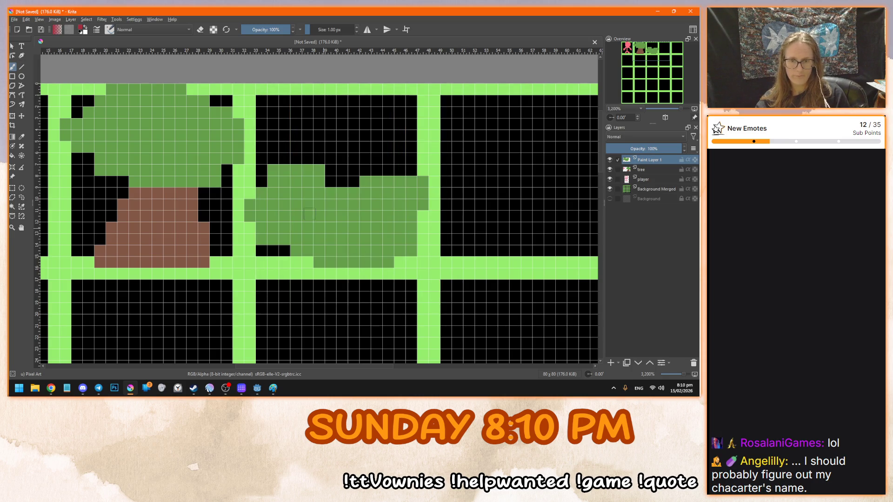
pyautogui.moveTo(276, 199); pyautogui.dragTo(285, 205)
pyautogui.moveTo(320, 238)
pyautogui.mouseDown()
pyautogui.moveTo(307, 239)
pyautogui.moveTo(315, 243)
pyautogui.moveTo(308, 250)
pyautogui.mouseUp()
pyautogui.moveTo(365, 227)
pyautogui.mouseDown()
pyautogui.moveTo(366, 239)
pyautogui.moveTo(366, 222)
pyautogui.mouseUp()
pyautogui.click(376, 227)
pyautogui.moveTo(400, 182)
pyautogui.mouseDown()
pyautogui.moveTo(411, 181)
pyautogui.moveTo(400, 193)
pyautogui.mouseUp()
pyautogui.hotkey('ctrl', 'z')
pyautogui.hotkey('ctrl', 'z')
pyautogui.hotkey('ctrl', 'z')
pyautogui.moveTo(366, 217); pyautogui.dragTo(377, 228)
pyautogui.moveTo(411, 192)
pyautogui.mouseDown()
pyautogui.moveTo(411, 204)
pyautogui.moveTo(423, 195)
pyautogui.mouseUp()
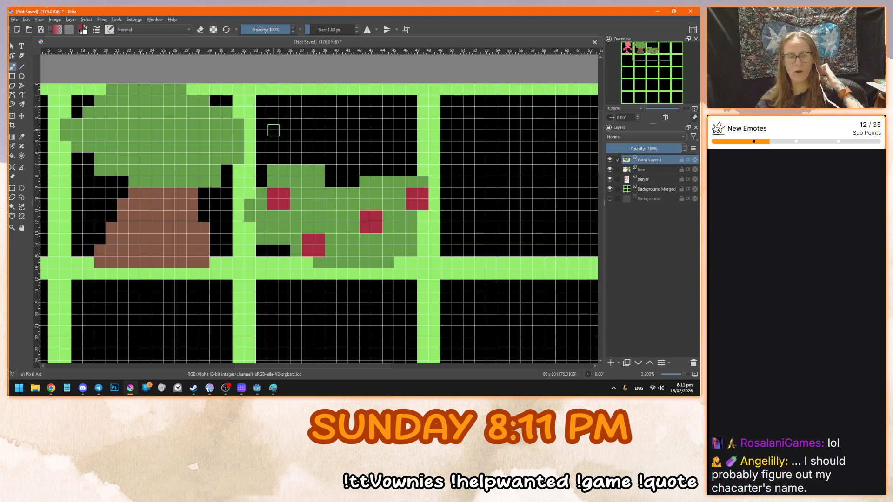
# Rename the bush's layer to 'bush'
pyautogui.scroll(-5, 326, 163)
pyautogui.scroll(3, 333, 167)
pyautogui.scroll(-3, 327, 164)
pyautogui.scroll(1, 342, 206)
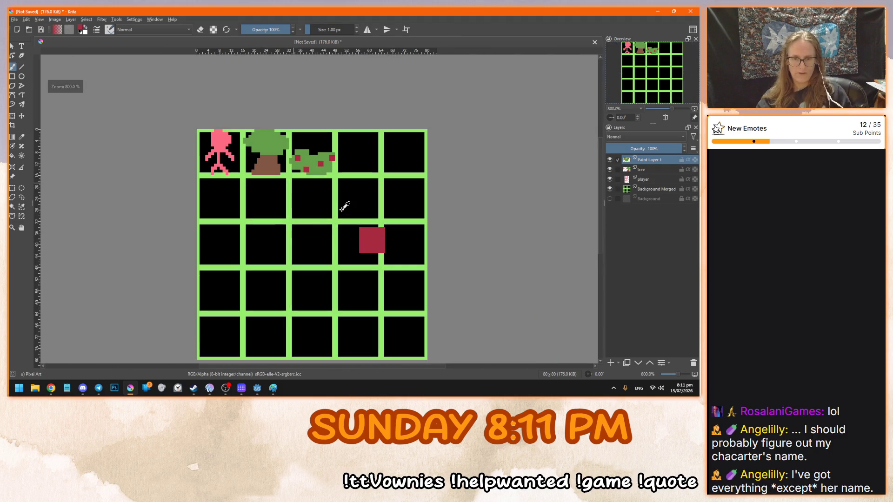
pyautogui.doubleClick(649, 160)
pyautogui.write('bush')
pyautogui.press('Return')
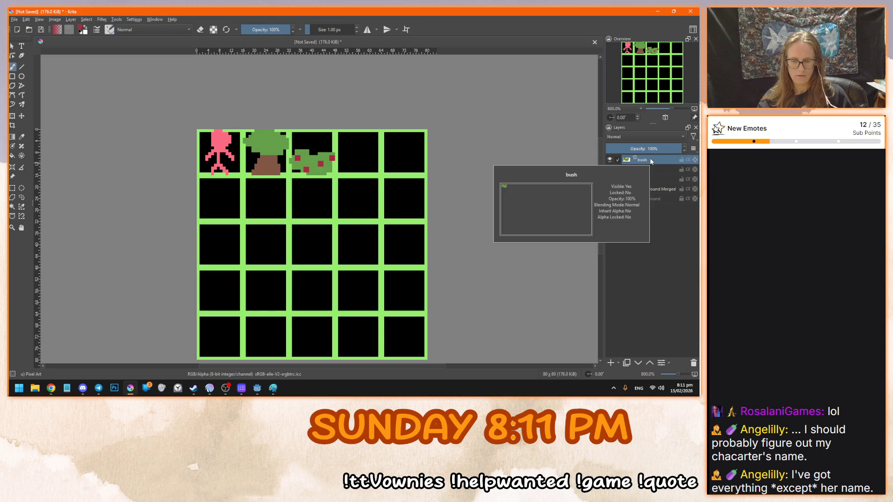
# Add a new paint layer above the bush layer
pyautogui.scroll(1, 378, 202)
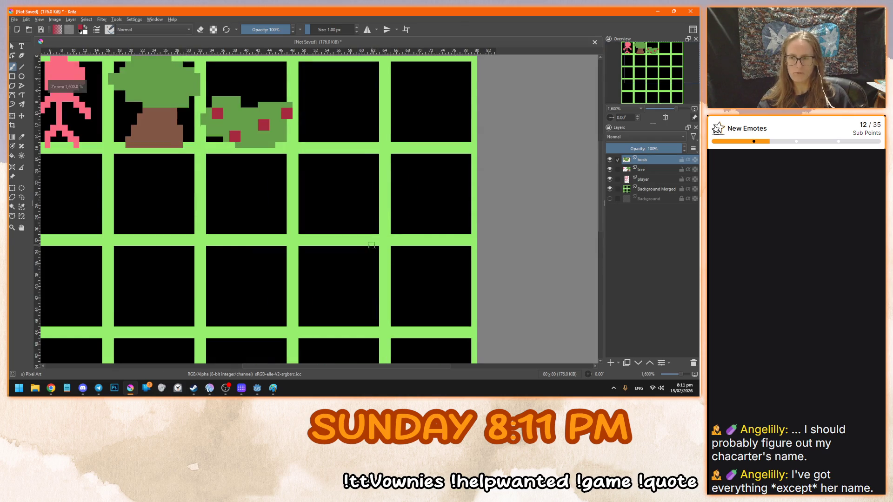
pyautogui.scroll(2, 372, 245)
pyautogui.click(610, 363)
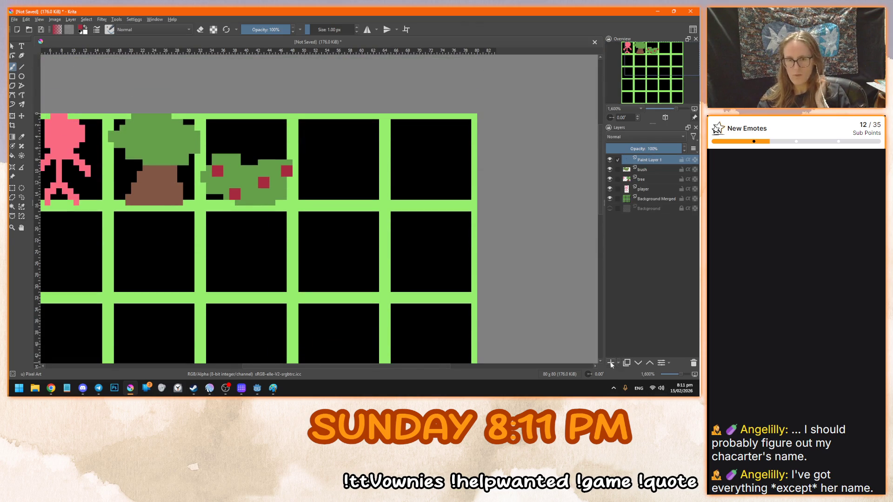
pyautogui.scroll(1, 319, 167)
pyautogui.scroll(2, 369, 171)
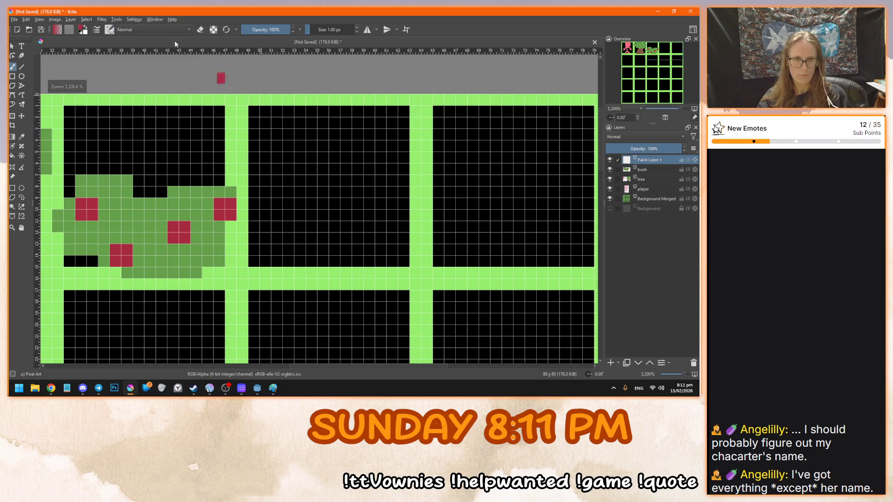
# Pick an olive yellow and draw a stalk down the left of the fourth tile
pyautogui.click(81, 29)
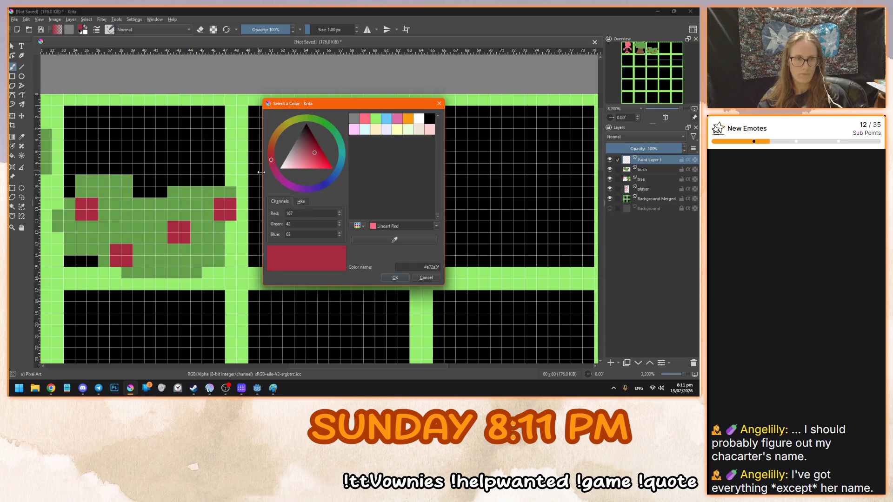
pyautogui.click(285, 125)
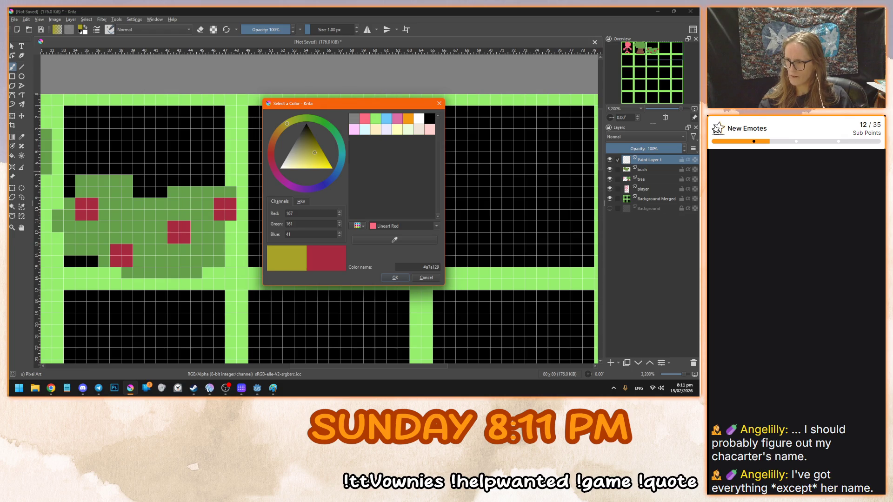
pyautogui.hotkey('alt', 'Tab')
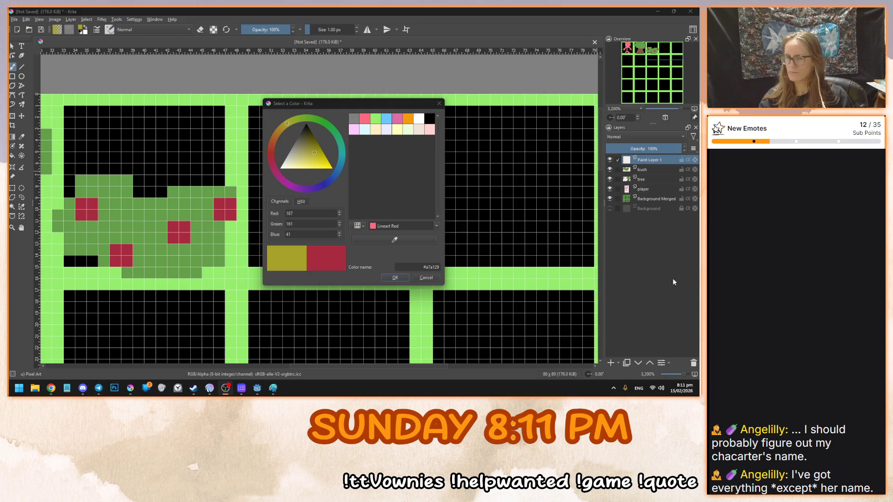
pyautogui.click(393, 279)
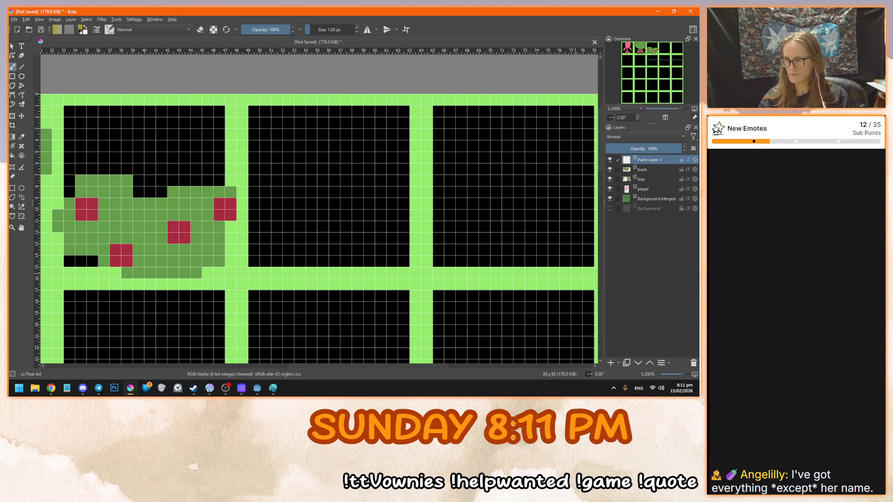
pyautogui.moveTo(288, 272); pyautogui.dragTo(265, 157)
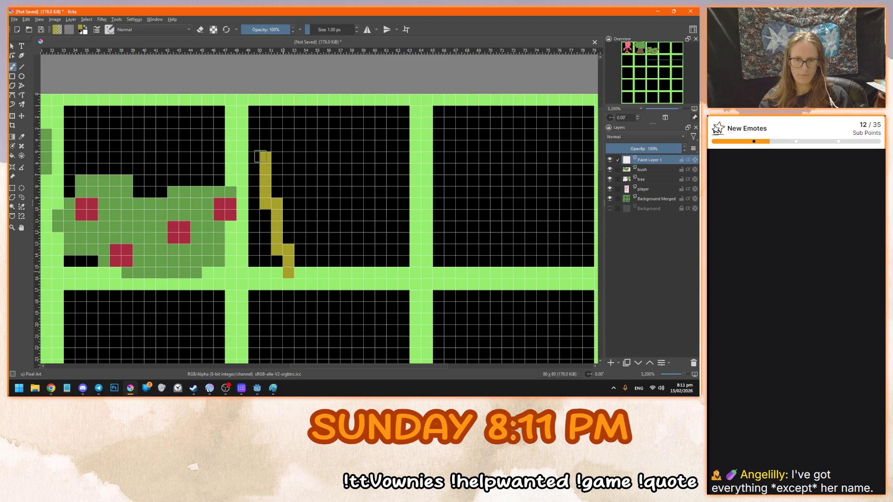
# Redraw the first stalk and paint the flax stalks in a lighter olive yellow
pyautogui.hotkey('ctrl', 'z')
pyautogui.moveTo(277, 272); pyautogui.dragTo(265, 157)
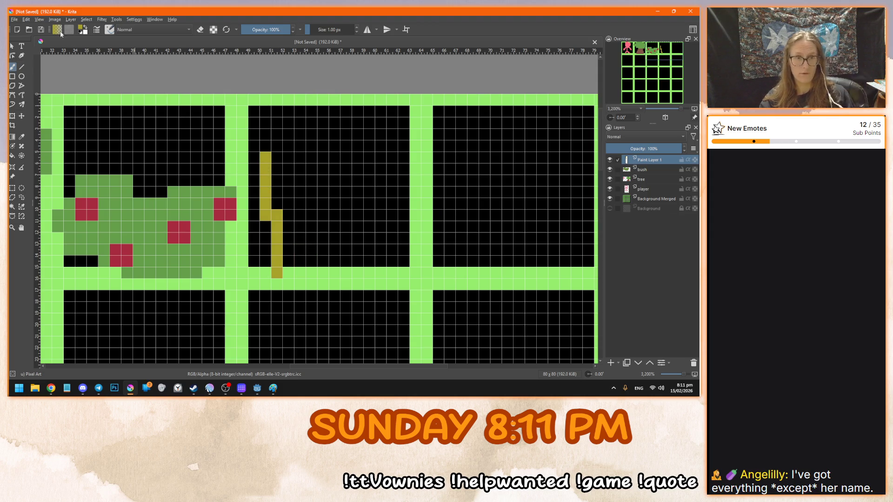
pyautogui.click(81, 29)
pyautogui.click(305, 161)
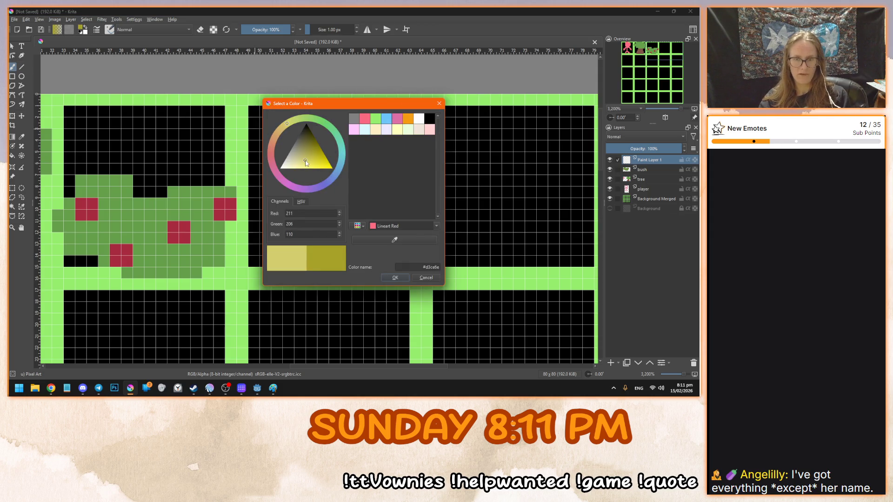
pyautogui.click(395, 277)
pyautogui.moveTo(289, 261)
pyautogui.mouseDown()
pyautogui.moveTo(280, 256)
pyautogui.moveTo(276, 187)
pyautogui.moveTo(311, 240)
pyautogui.moveTo(311, 260)
pyautogui.mouseUp()
pyautogui.moveTo(326, 179); pyautogui.dragTo(335, 261)
pyautogui.moveTo(357, 167)
pyautogui.mouseDown()
pyautogui.moveTo(357, 156)
pyautogui.moveTo(359, 262)
pyautogui.mouseUp()
pyautogui.moveTo(390, 191); pyautogui.dragTo(381, 254)
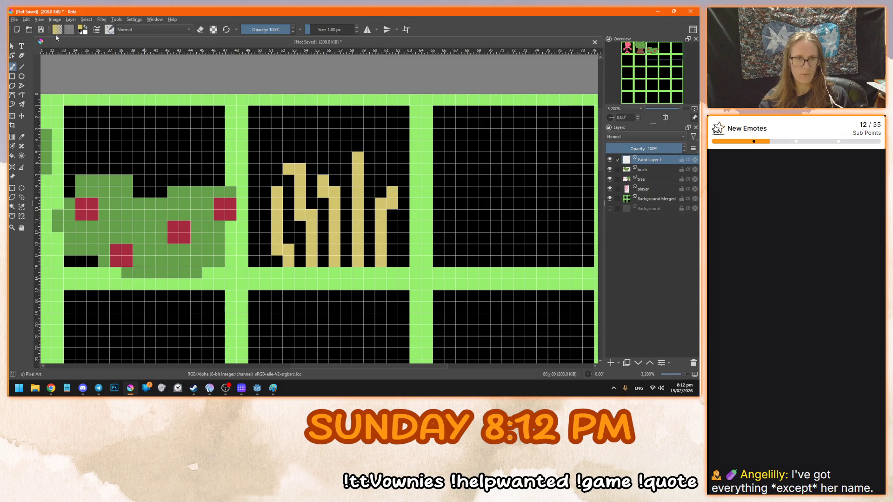
# Tip each of the five flax stalks with a cream top pixel
pyautogui.click(82, 28)
pyautogui.click(298, 165)
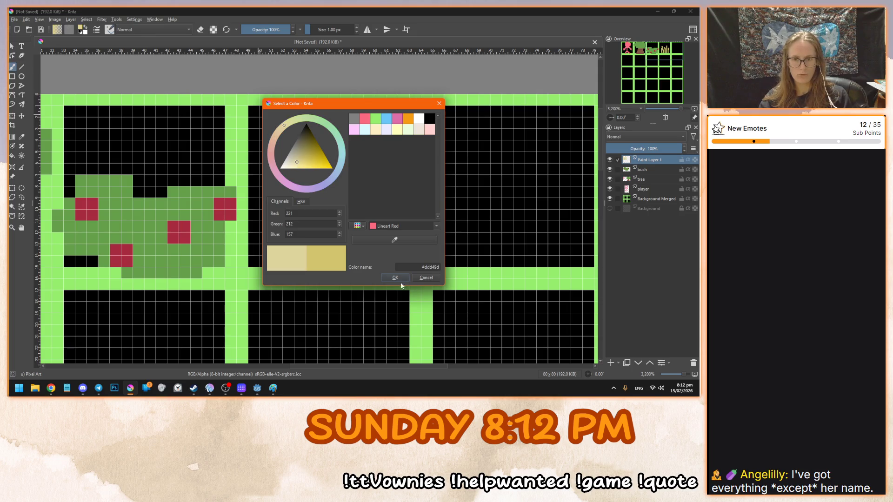
pyautogui.click(395, 278)
pyautogui.click(276, 191)
pyautogui.click(287, 168)
pyautogui.click(322, 180)
pyautogui.click(357, 158)
pyautogui.click(392, 192)
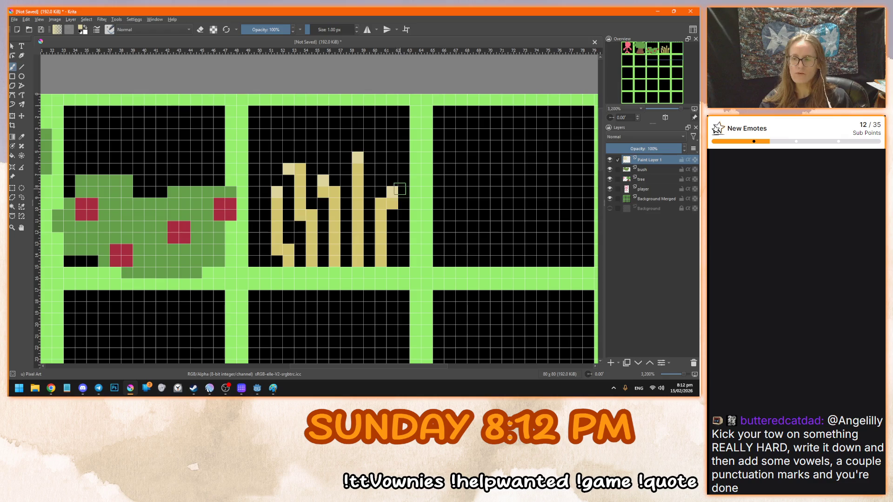
pyautogui.click(13, 47)
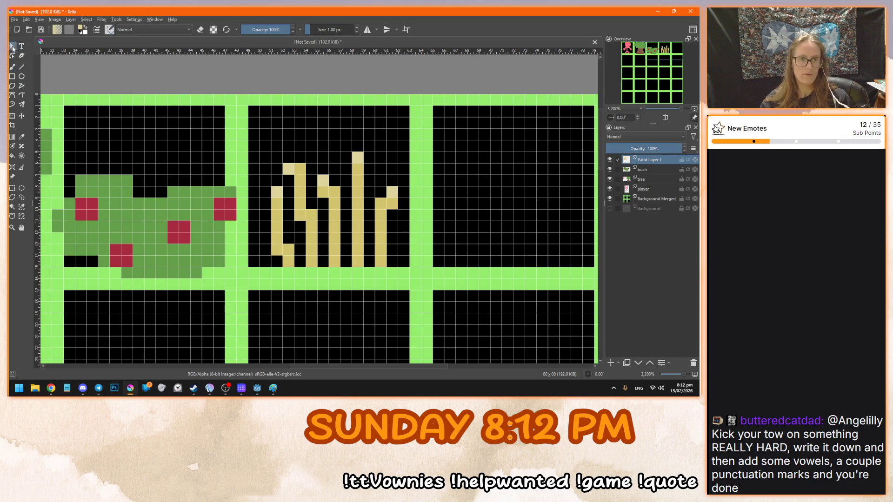
# Rename the new sprite layer to 'flax' and zoom out to check the grid
pyautogui.doubleClick(648, 161)
pyautogui.write('t')
pyautogui.press('Return')
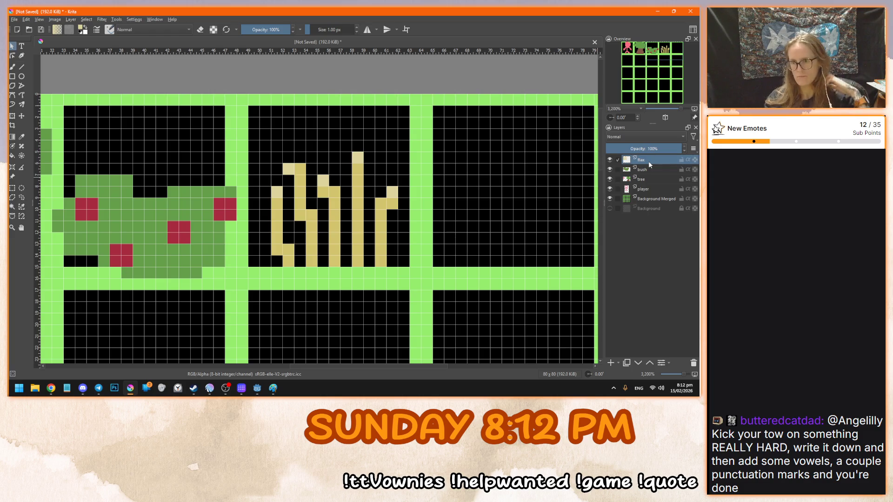
pyautogui.scroll(-3, 415, 196)
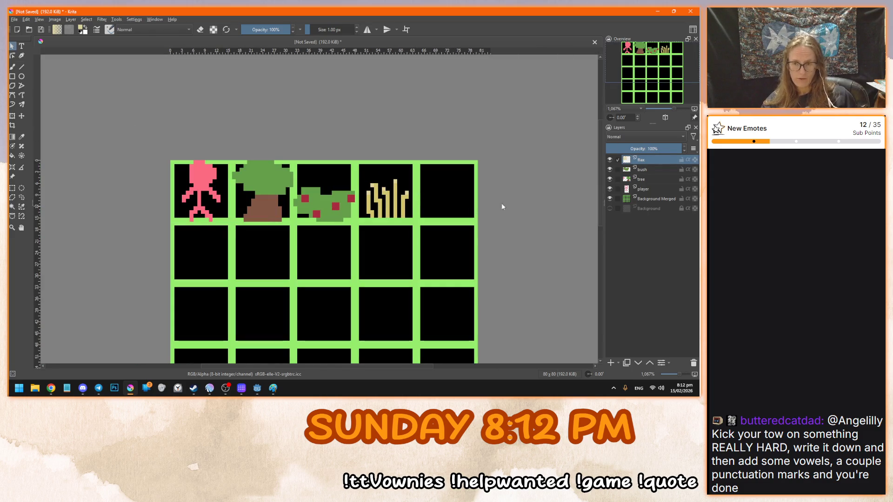
pyautogui.scroll(-2, 479, 217)
pyautogui.scroll(1, 324, 303)
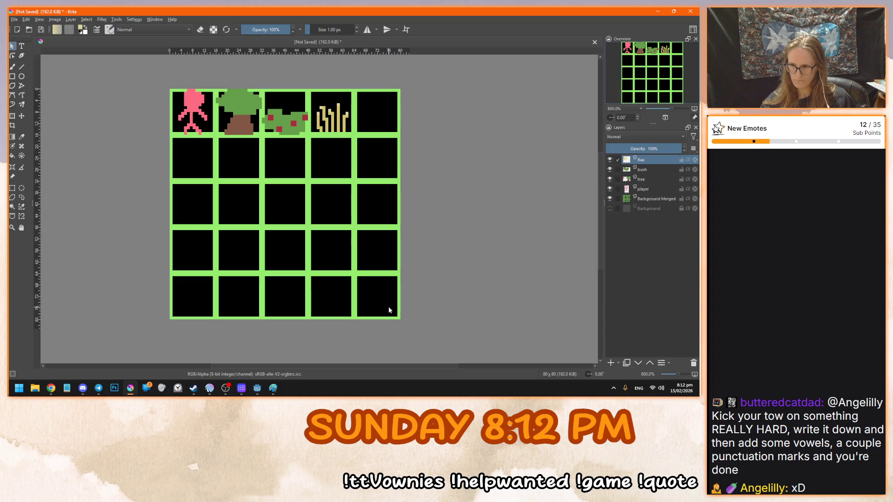
pyautogui.scroll(4, 369, 110)
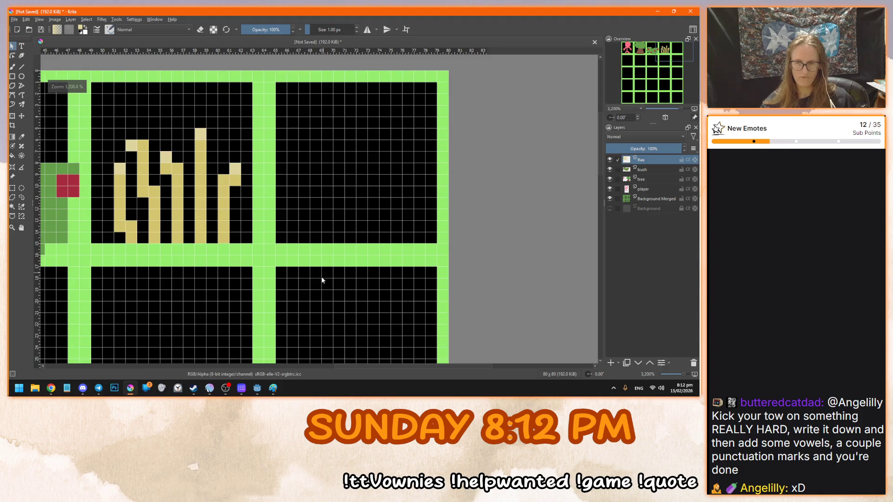
pyautogui.scroll(1, 323, 280)
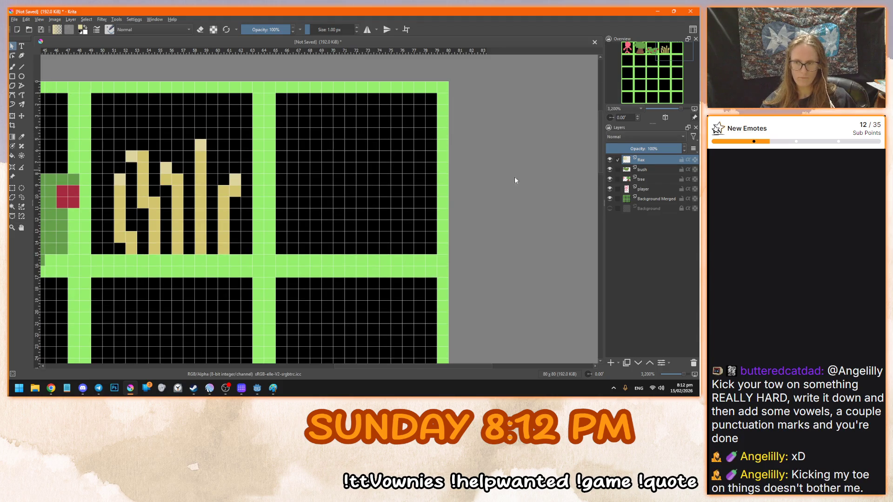
# Pick tan and add a tan root pixel beneath each flax stalk in the green border
pyautogui.click(208, 209)
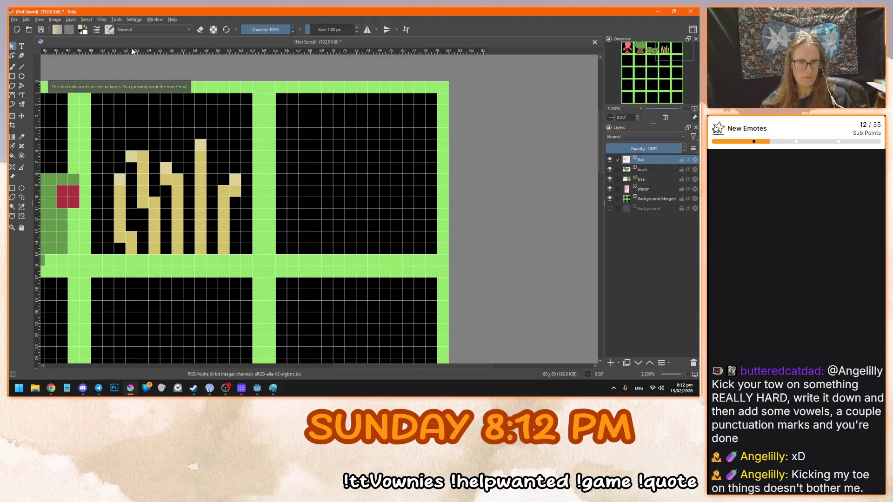
pyautogui.click(80, 28)
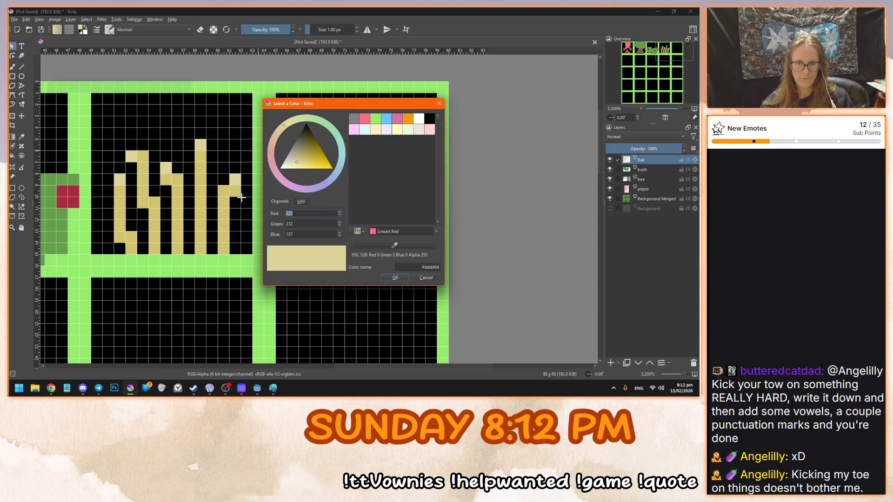
pyautogui.click(395, 278)
pyautogui.press('b')
pyautogui.click(224, 260)
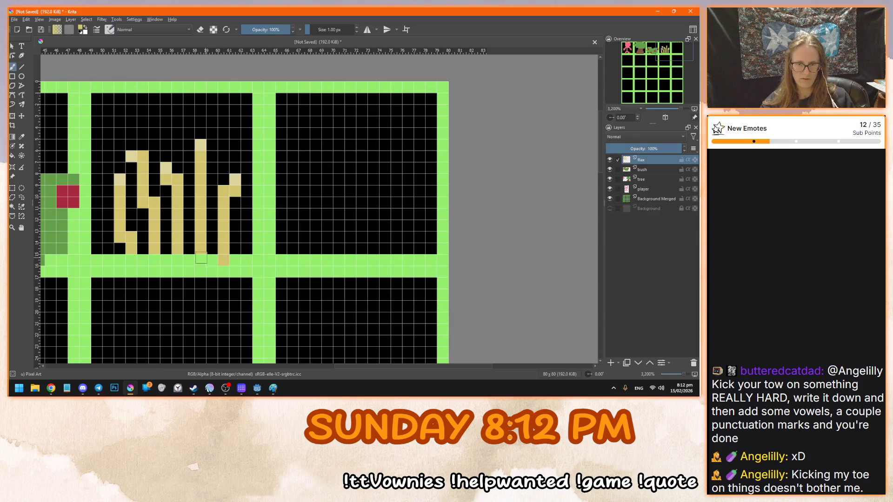
pyautogui.click(178, 260)
pyautogui.click(201, 259)
pyautogui.click(154, 260)
pyautogui.click(131, 260)
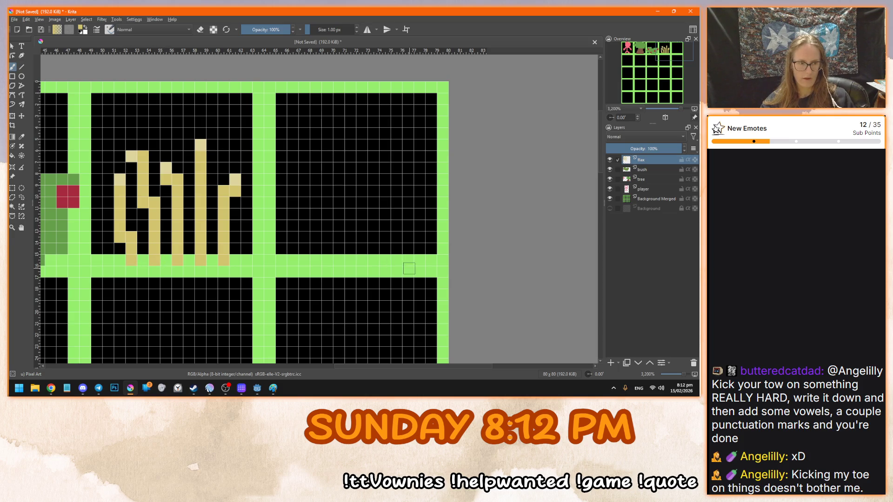
pyautogui.click(381, 236)
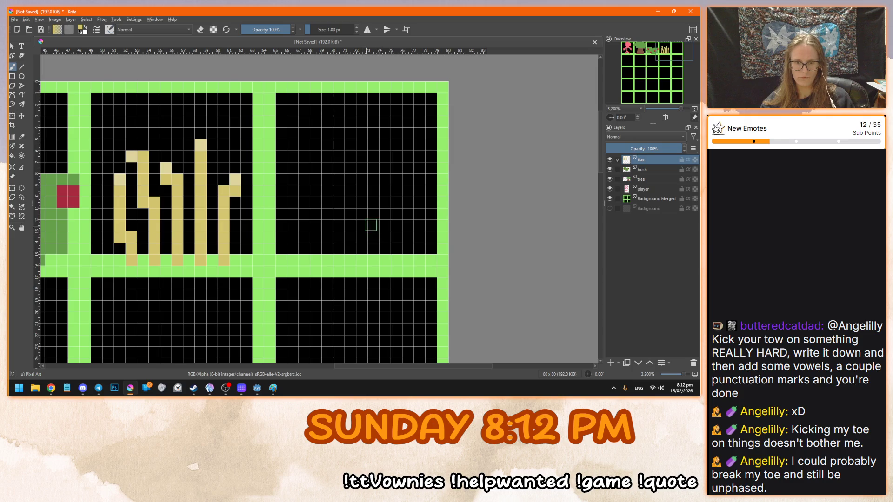
pyautogui.scroll(-3, 372, 221)
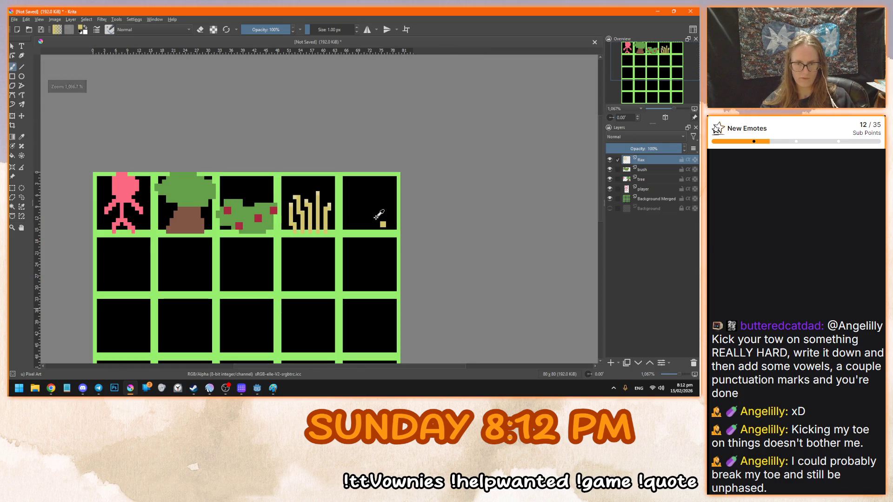
pyautogui.scroll(2, 409, 215)
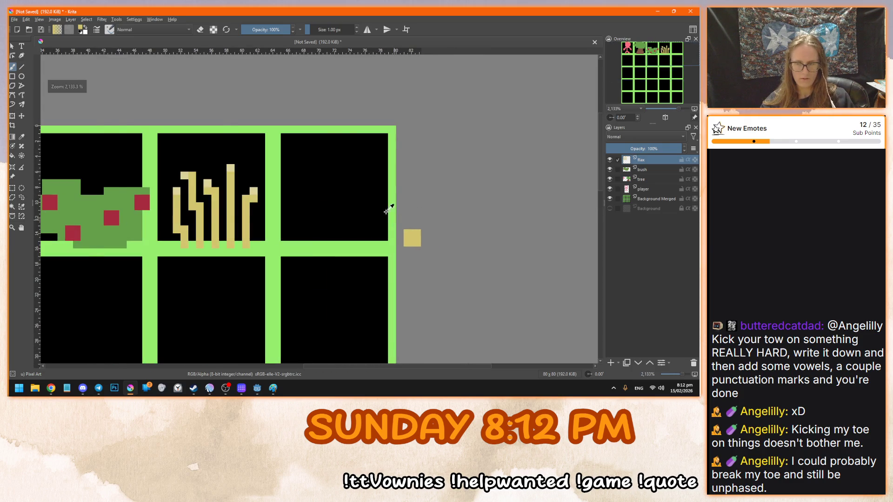
pyautogui.scroll(1, 419, 210)
pyautogui.scroll(-4, 460, 213)
pyautogui.scroll(2, 289, 268)
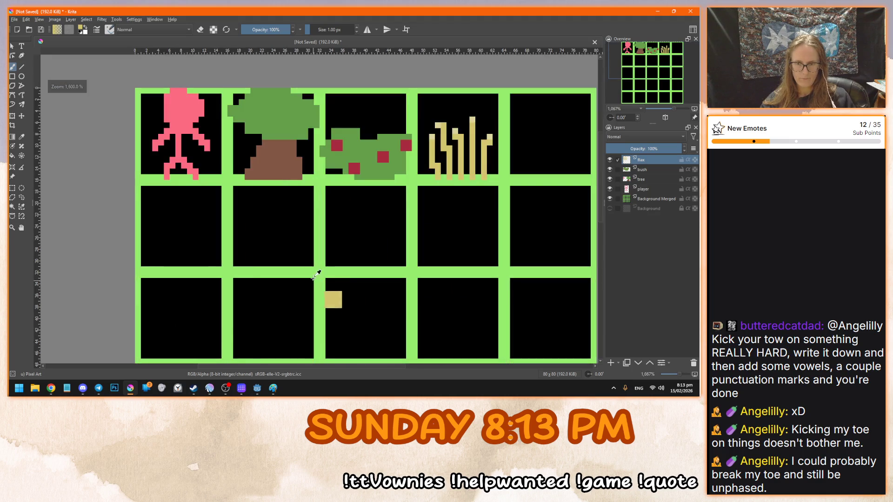
pyautogui.scroll(-1, 319, 269)
pyautogui.scroll(-1, 520, 194)
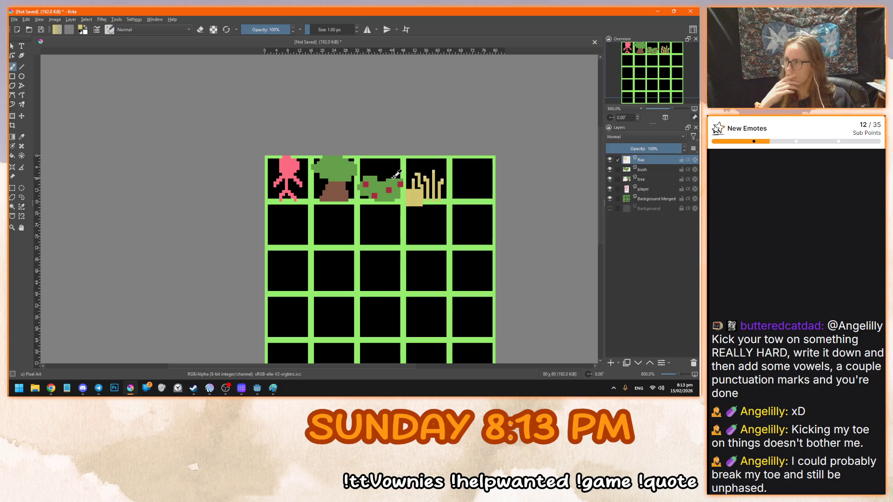
pyautogui.scroll(-3, 282, 135)
pyautogui.scroll(1, 327, 191)
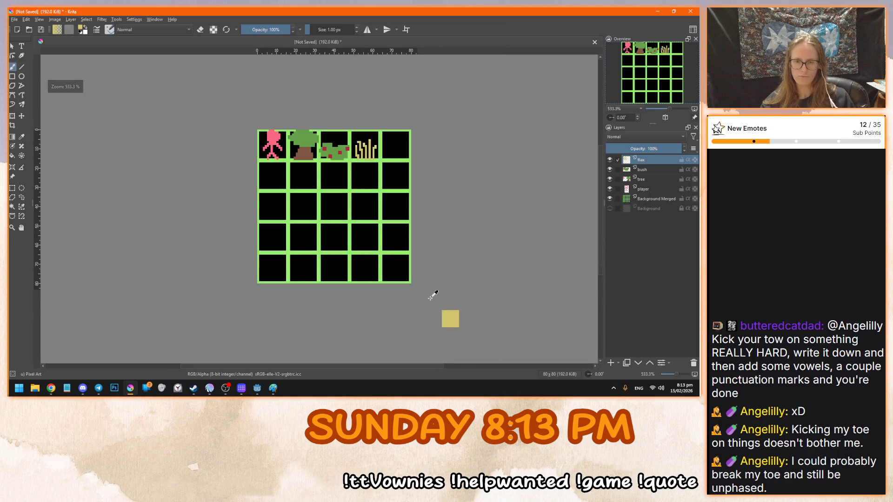
pyautogui.scroll(3, 423, 286)
pyautogui.scroll(1, 411, 275)
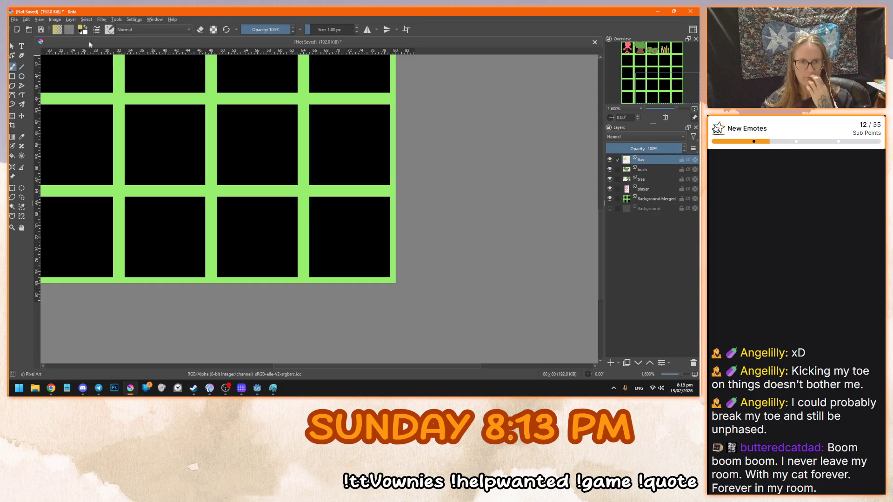
# Choose a dark, muted blue as the painting colour
pyautogui.click(82, 29)
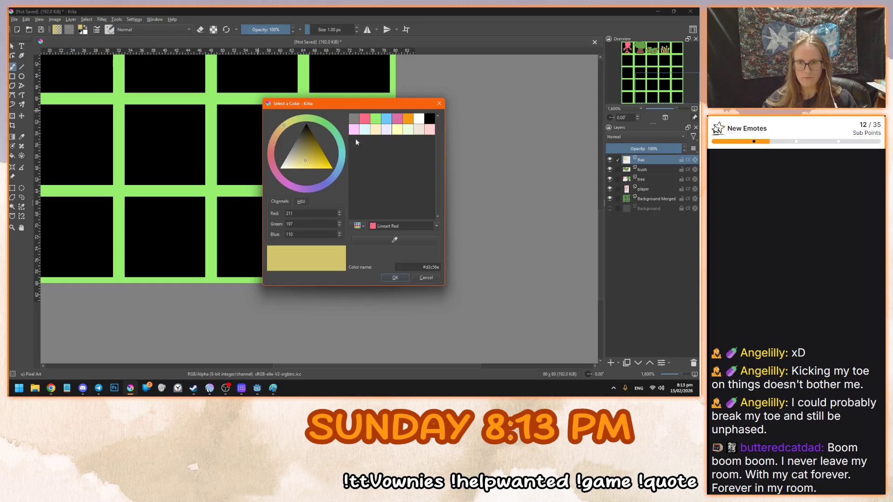
pyautogui.moveTo(325, 184); pyautogui.dragTo(336, 178)
pyautogui.click(308, 152)
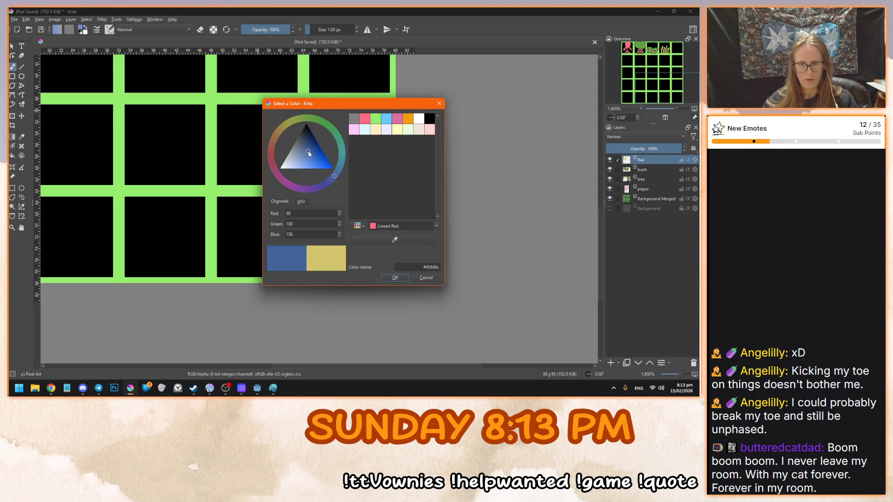
pyautogui.click(398, 278)
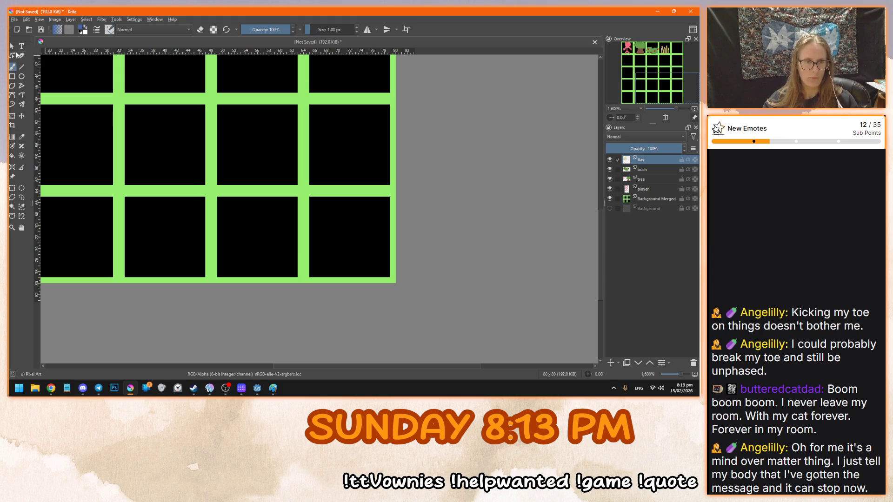
# Outline the bottom-right grid cell with a rectangle and fill it solid blue
pyautogui.click(12, 77)
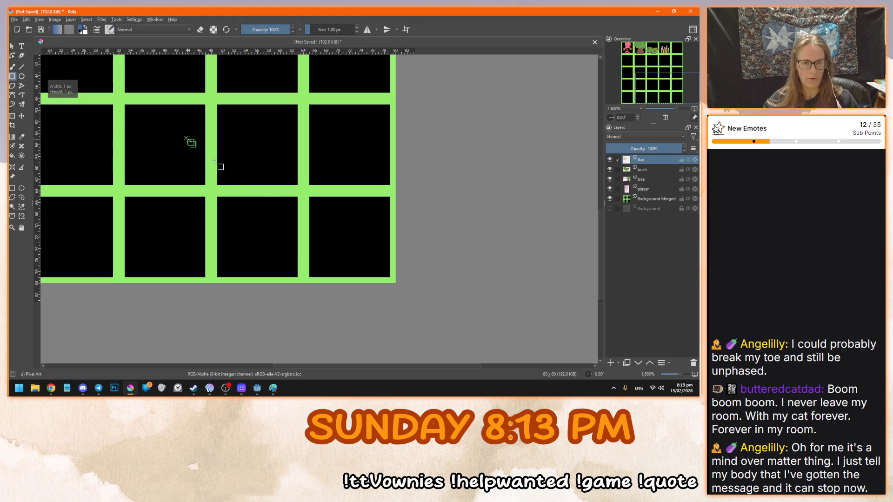
pyautogui.moveTo(188, 139); pyautogui.dragTo(326, 236)
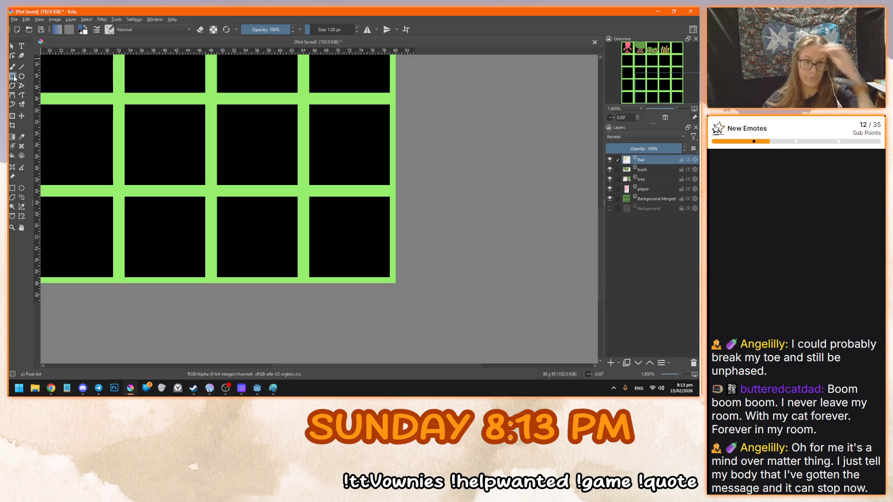
pyautogui.moveTo(308, 196)
pyautogui.mouseDown()
pyautogui.moveTo(397, 279)
pyautogui.moveTo(304, 191)
pyautogui.mouseUp()
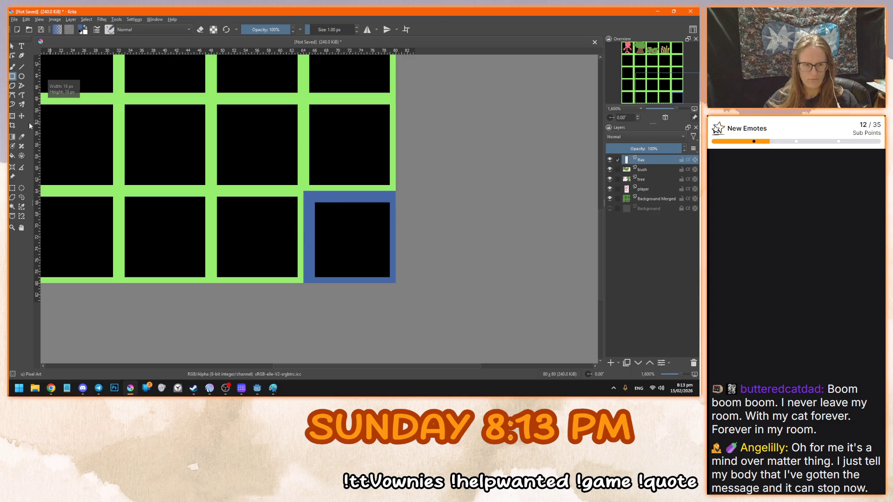
pyautogui.click(12, 156)
pyautogui.click(352, 236)
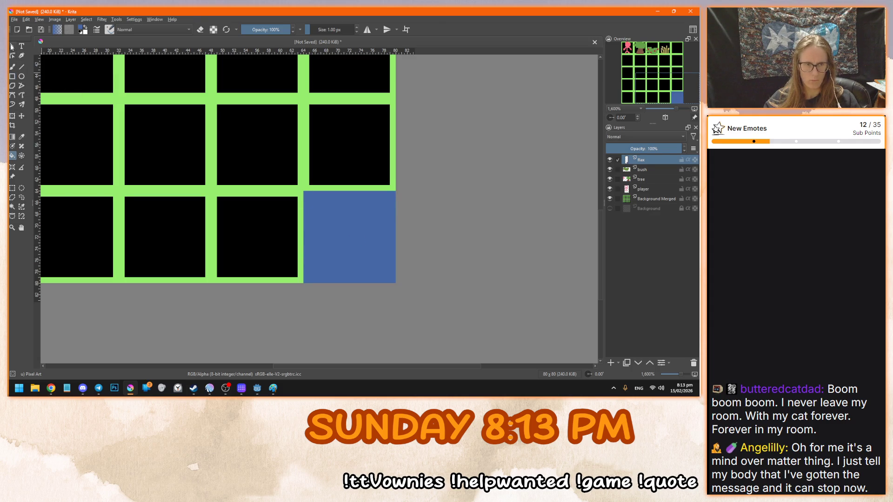
pyautogui.click(12, 46)
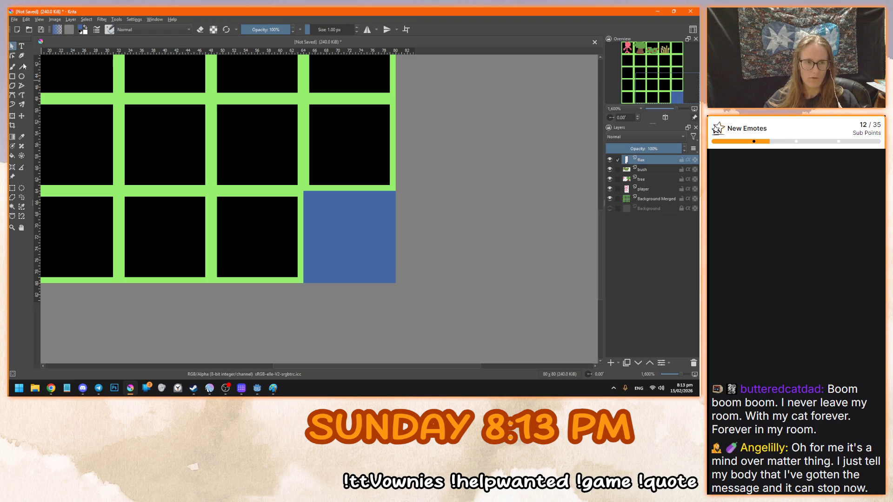
# Delete the blue square from the flax layer and add a new empty layer
pyautogui.click(13, 187)
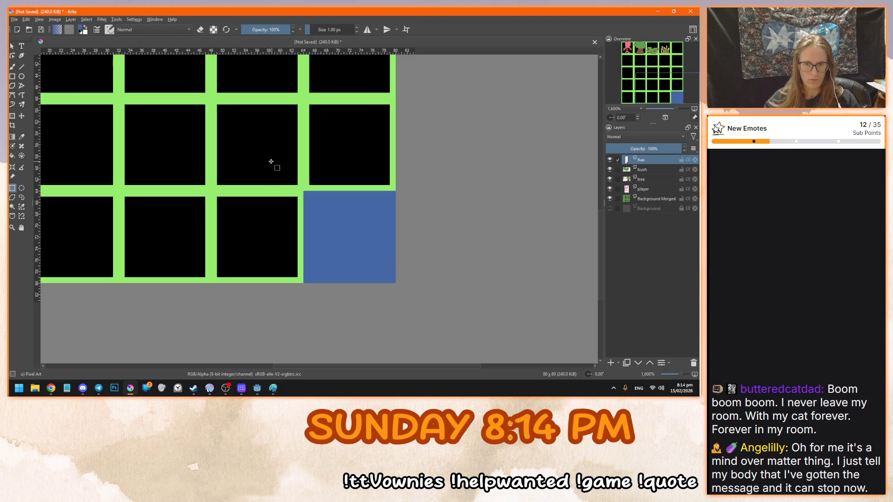
pyautogui.moveTo(271, 161); pyautogui.dragTo(461, 312)
pyautogui.press('Delete')
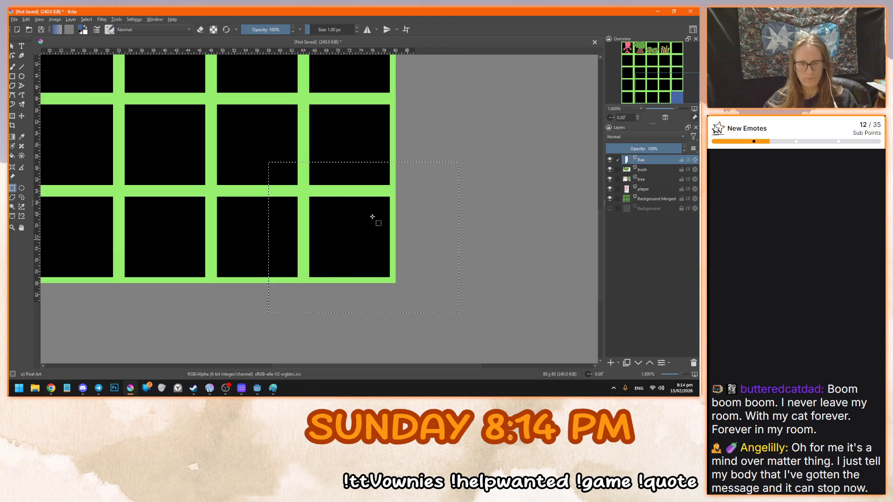
pyautogui.click(610, 363)
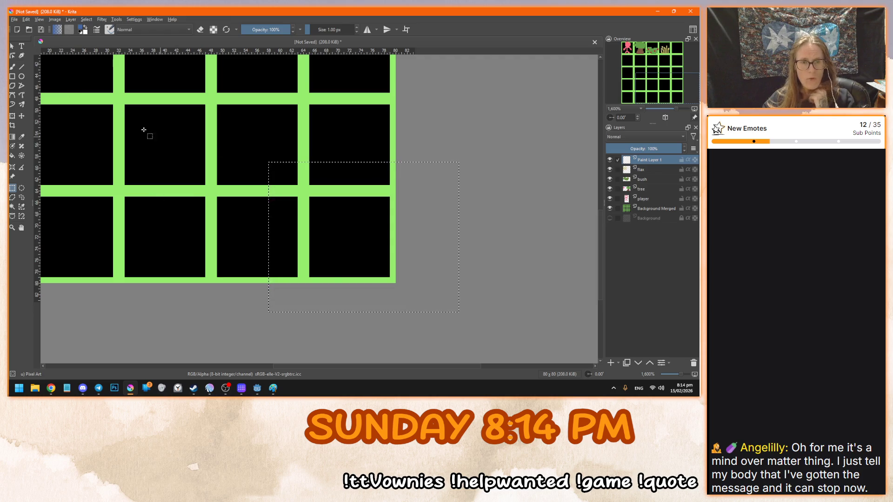
pyautogui.click(209, 176)
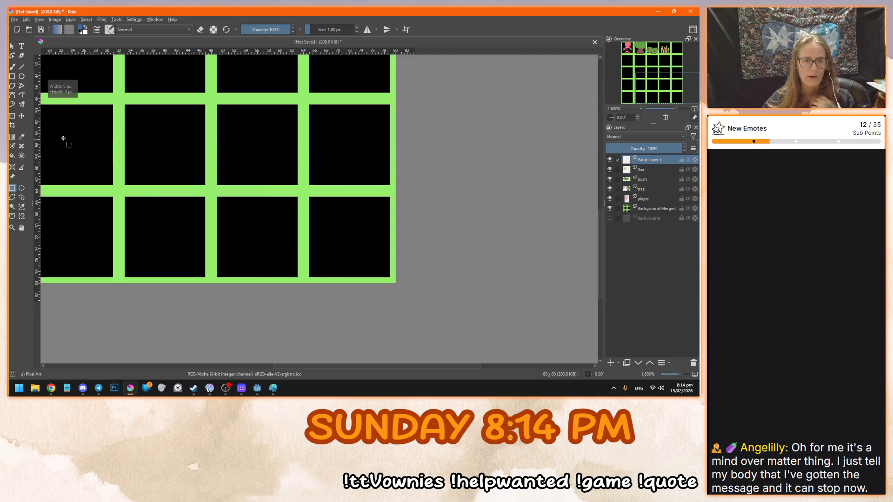
# Redraw the rectangle around the bottom-right cell on the new layer and flood-fill it blue
pyautogui.click(12, 77)
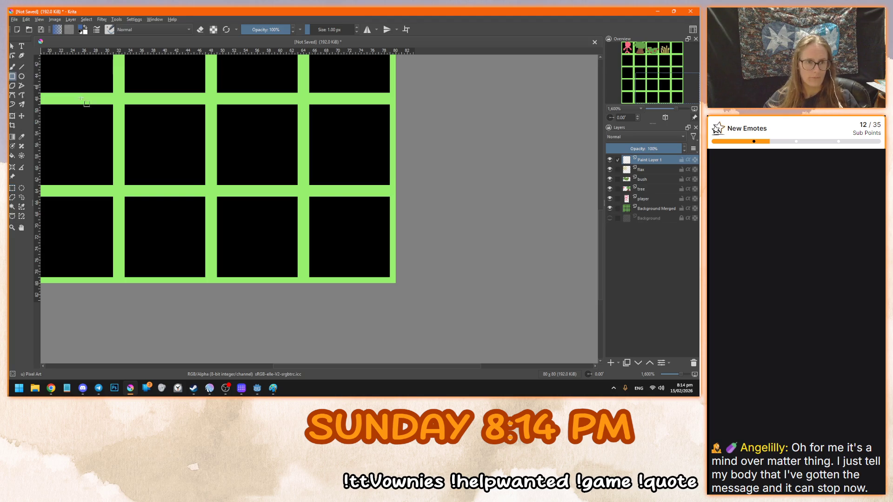
pyautogui.moveTo(303, 191)
pyautogui.mouseDown()
pyautogui.moveTo(392, 268)
pyautogui.moveTo(395, 283)
pyautogui.mouseUp()
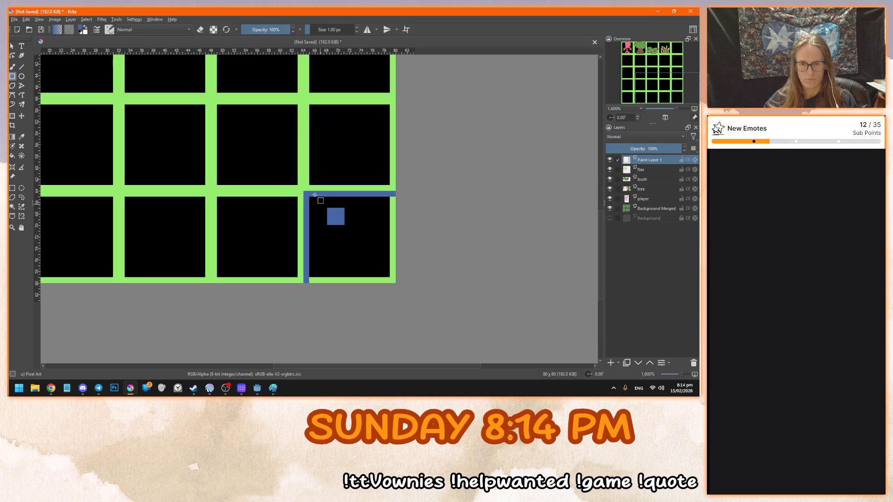
pyautogui.hotkey('ctrl', 'z')
pyautogui.moveTo(305, 191)
pyautogui.mouseDown()
pyautogui.moveTo(393, 269)
pyautogui.moveTo(400, 287)
pyautogui.mouseUp()
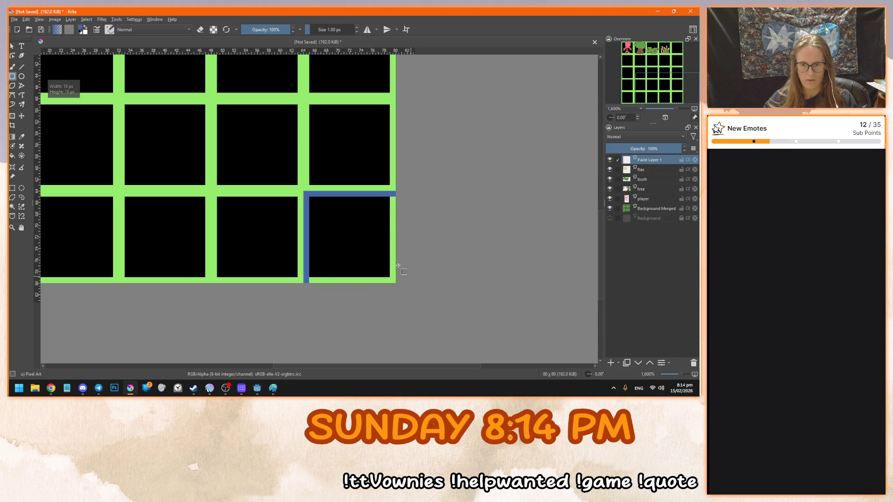
pyautogui.press('g')
pyautogui.moveTo(316, 218); pyautogui.dragTo(343, 215)
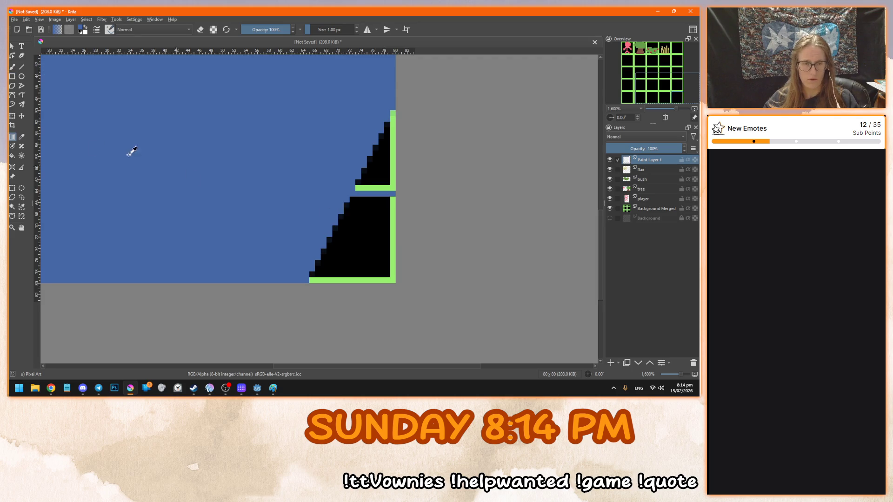
pyautogui.hotkey('ctrl', 'z')
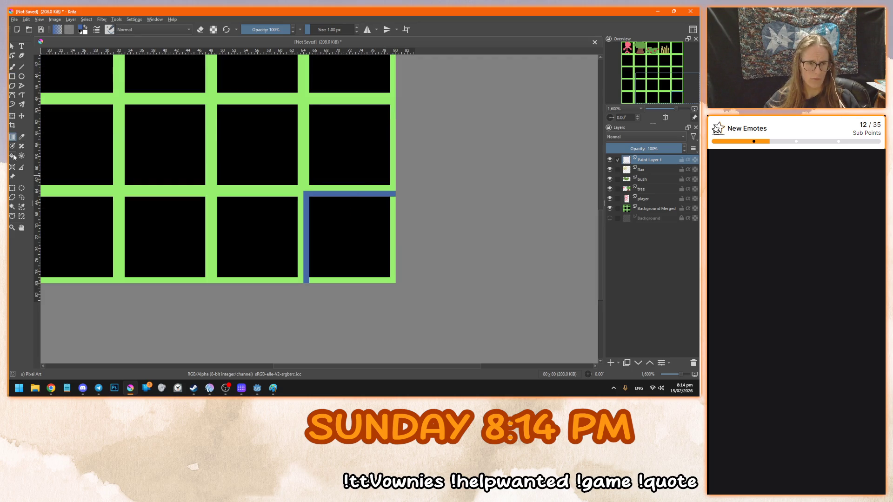
pyautogui.click(13, 158)
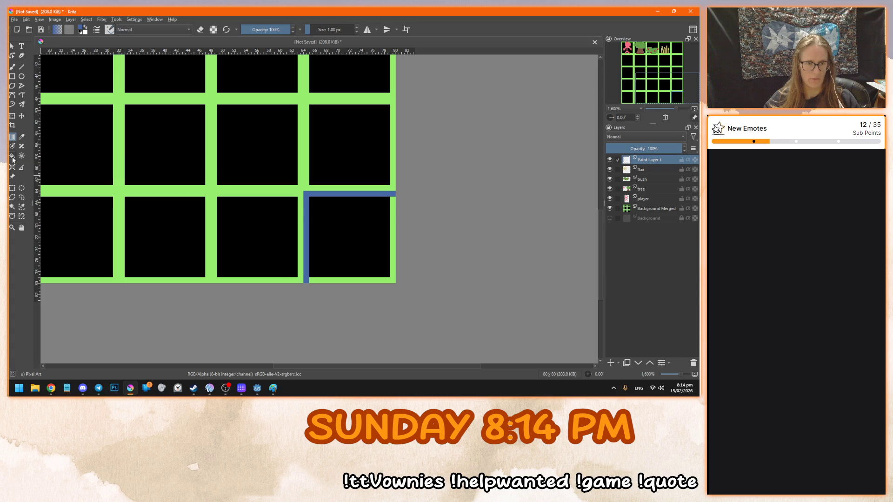
pyautogui.click(348, 249)
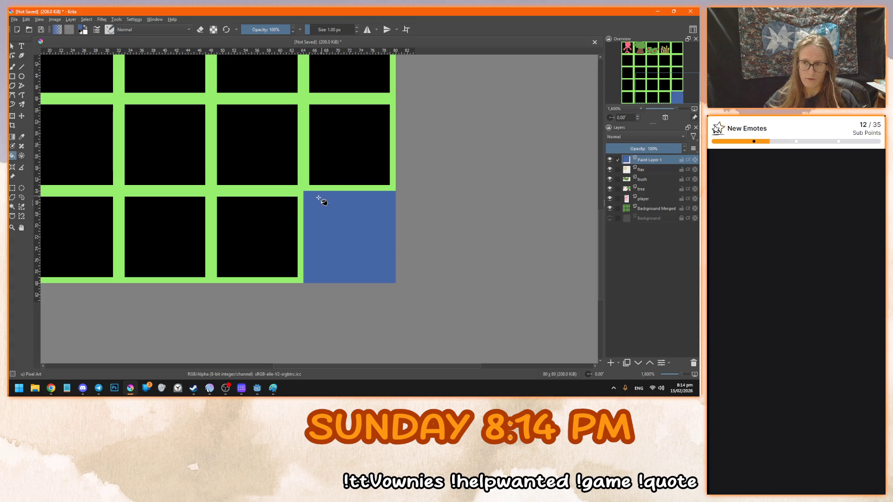
pyautogui.click(12, 46)
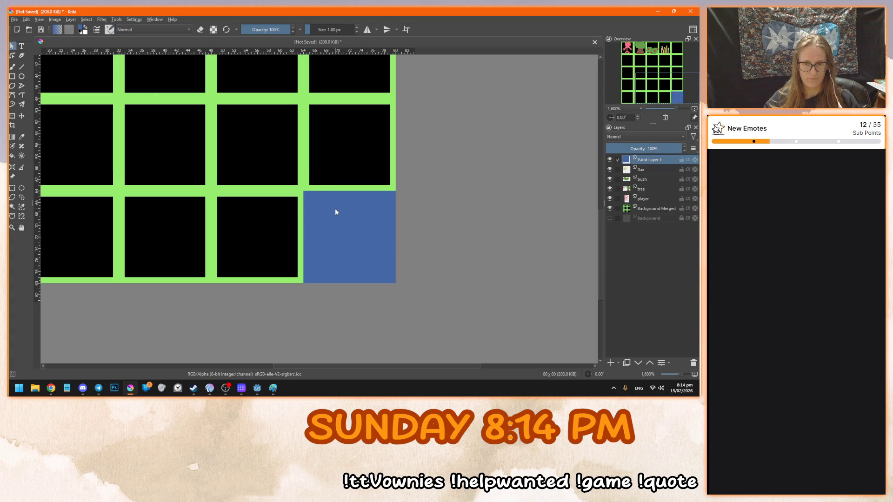
pyautogui.click(261, 211)
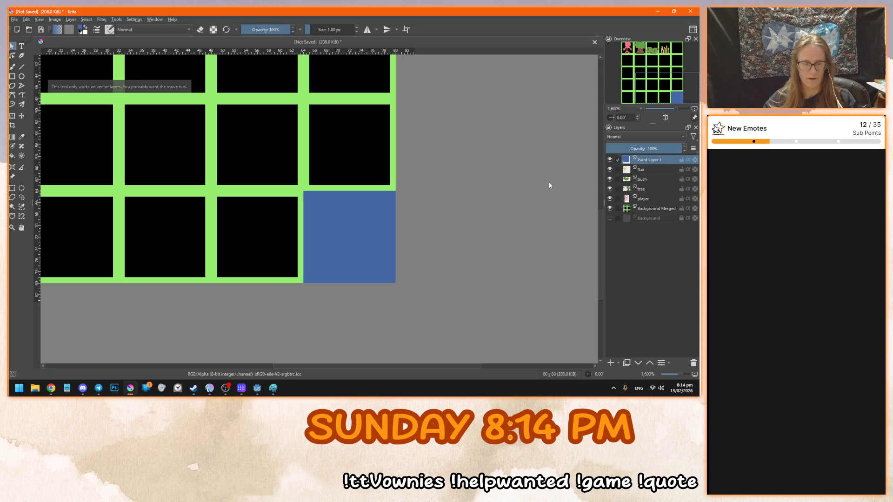
# Rename the blue tile's layer to 'water' and duplicate it
pyautogui.doubleClick(648, 160)
pyautogui.write('water')
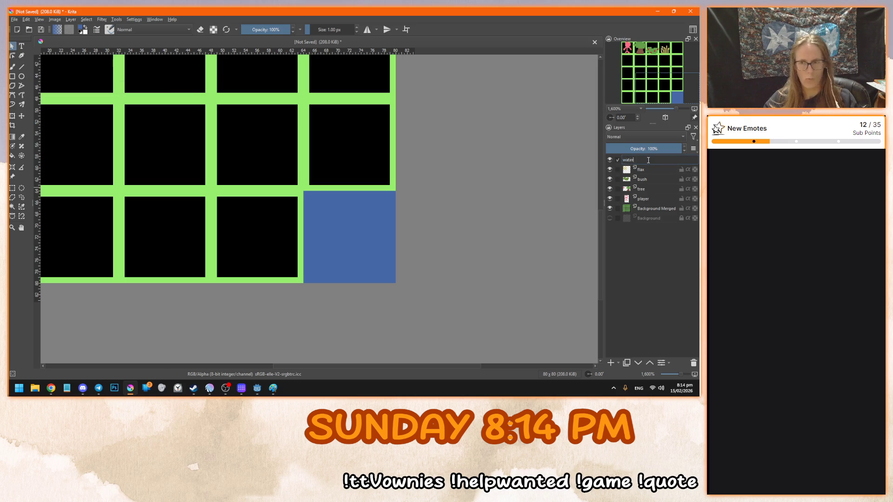
pyautogui.press('Return')
pyautogui.hotkey('ctrl', 'j')
# Shift the copied blue tile one cell left and hide the original water layer
pyautogui.press('b')
pyautogui.moveTo(300, 194); pyautogui.dragTo(281, 185)
pyautogui.hotkey('ctrl', 'z')
pyautogui.click(22, 116)
pyautogui.moveTo(343, 231)
pyautogui.mouseDown()
pyautogui.moveTo(231, 215)
pyautogui.moveTo(267, 257)
pyautogui.moveTo(251, 228)
pyautogui.mouseUp()
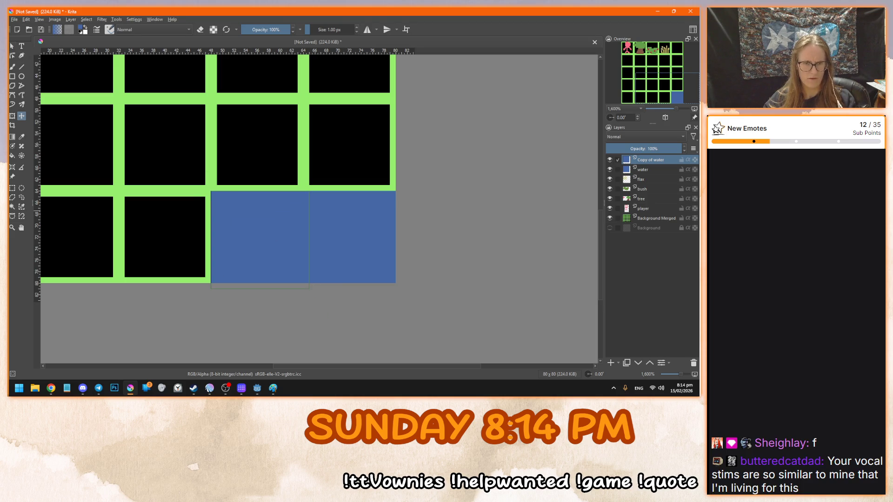
pyautogui.click(609, 170)
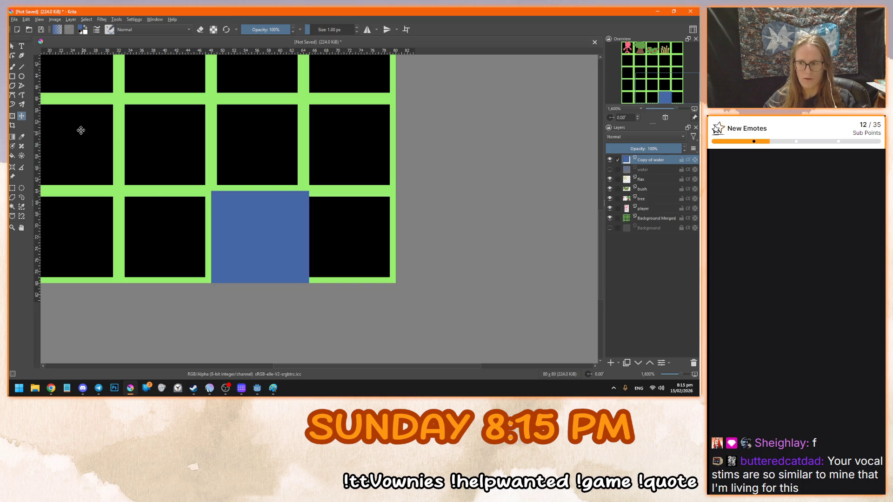
pyautogui.click(12, 116)
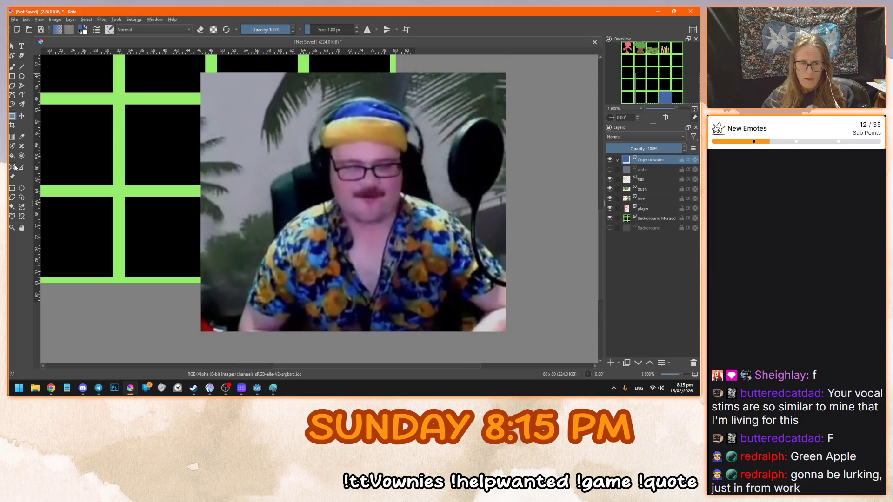
# Make and clear rectangular selections around the grid and the empty area below it
pyautogui.click(12, 188)
pyautogui.moveTo(49, 83); pyautogui.dragTo(95, 238)
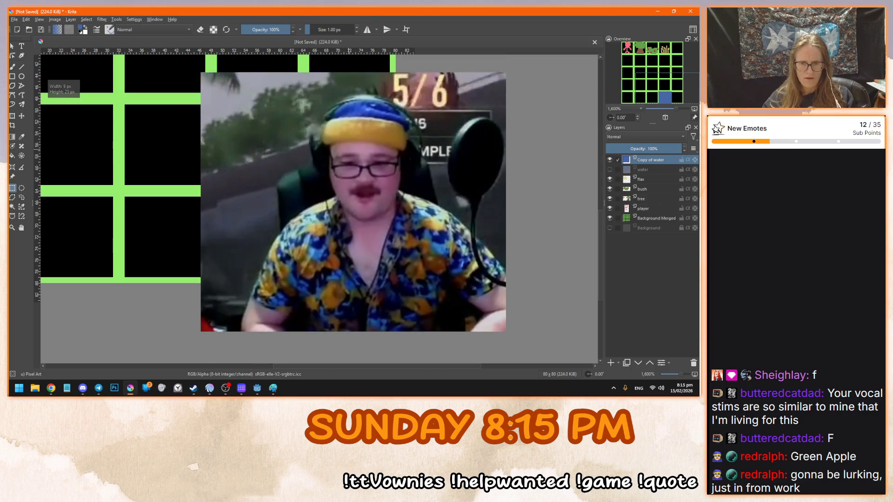
pyautogui.moveTo(186, 321); pyautogui.dragTo(130, 319)
pyautogui.click(129, 318)
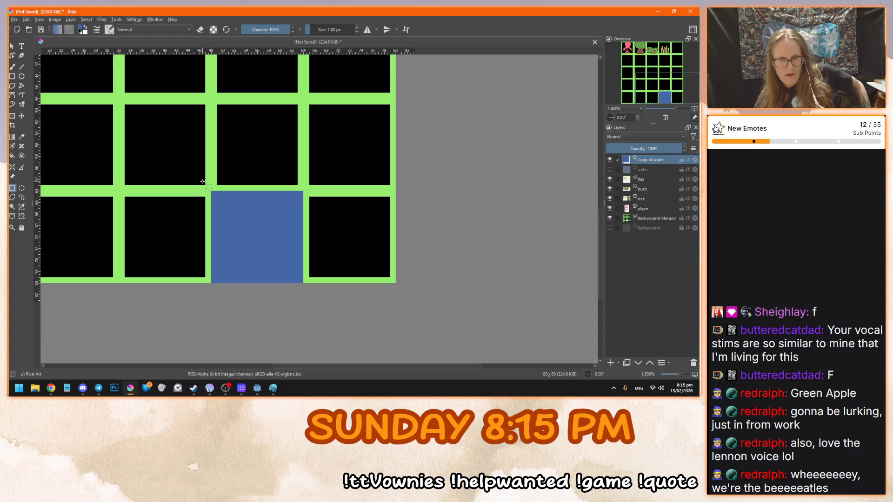
pyautogui.moveTo(182, 335); pyautogui.dragTo(407, 288)
pyautogui.click(354, 237)
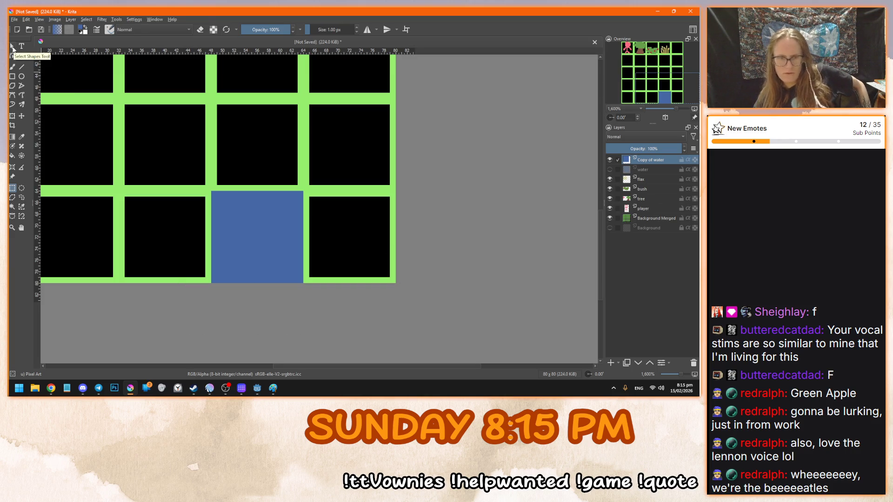
# Move the blue tile copy back one cell to the right
pyautogui.click(22, 115)
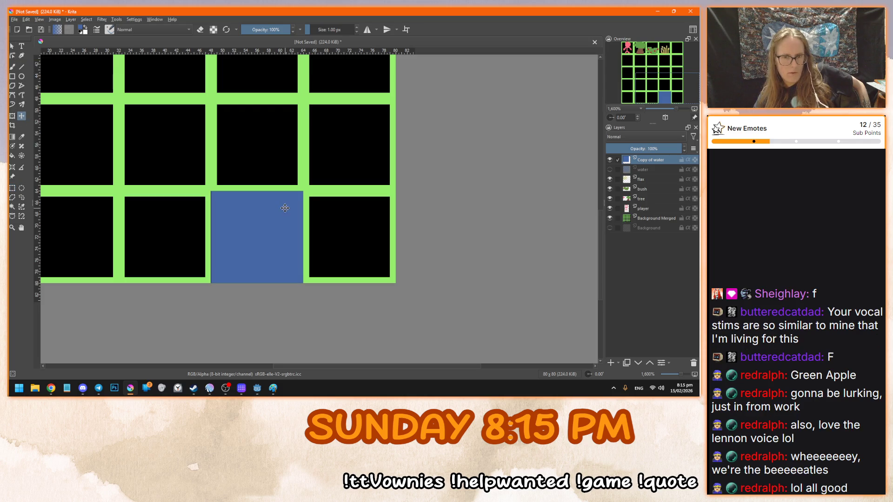
pyautogui.press('Up')
pyautogui.press('Down')
pyautogui.moveTo(284, 207); pyautogui.dragTo(378, 207)
# Delete the original water layer and duplicate Copy of water into the cell to its left
pyautogui.click(647, 169)
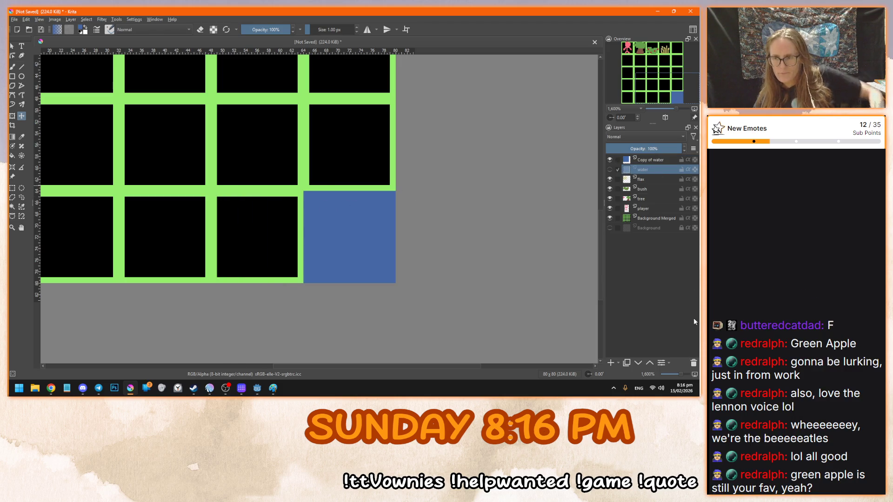
pyautogui.click(693, 362)
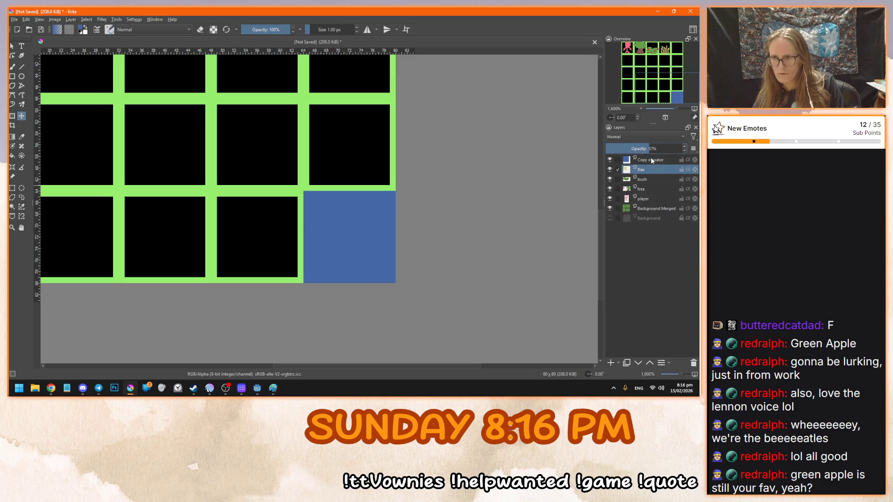
pyautogui.click(663, 160)
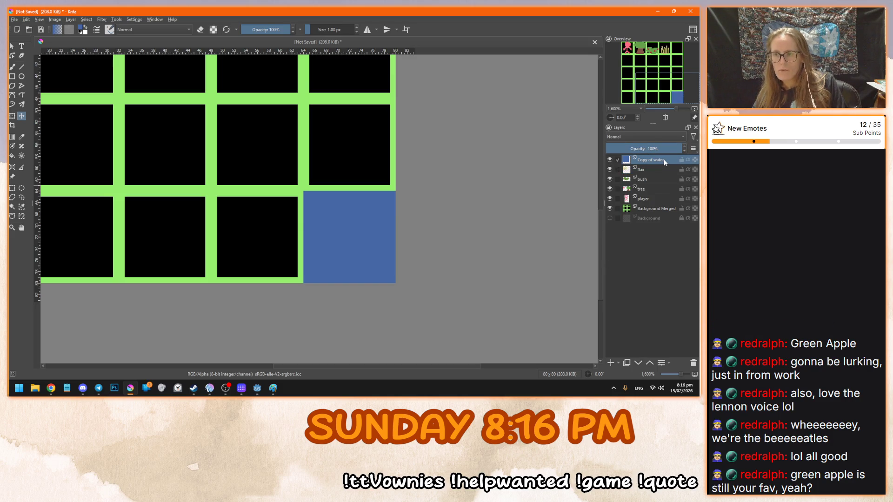
pyautogui.moveTo(669, 156)
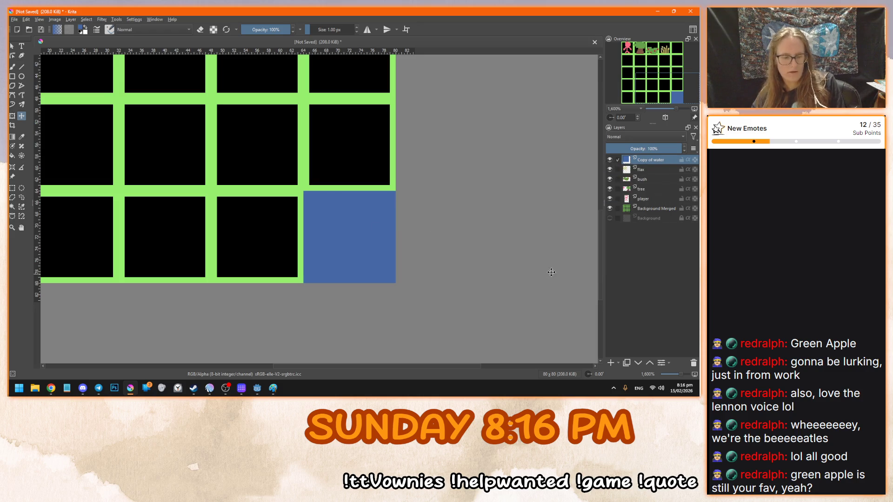
pyautogui.hotkey('ctrl', 'j')
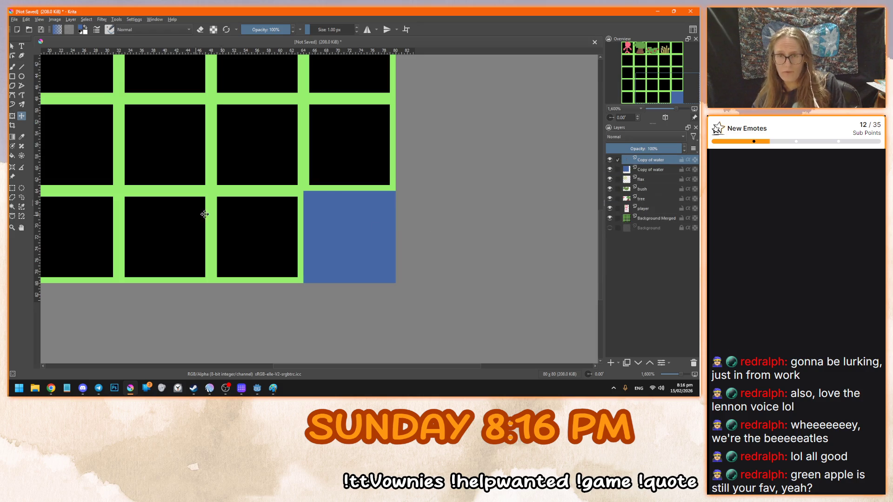
pyautogui.moveTo(346, 203)
pyautogui.mouseDown()
pyautogui.moveTo(237, 179)
pyautogui.moveTo(255, 203)
pyautogui.mouseUp()
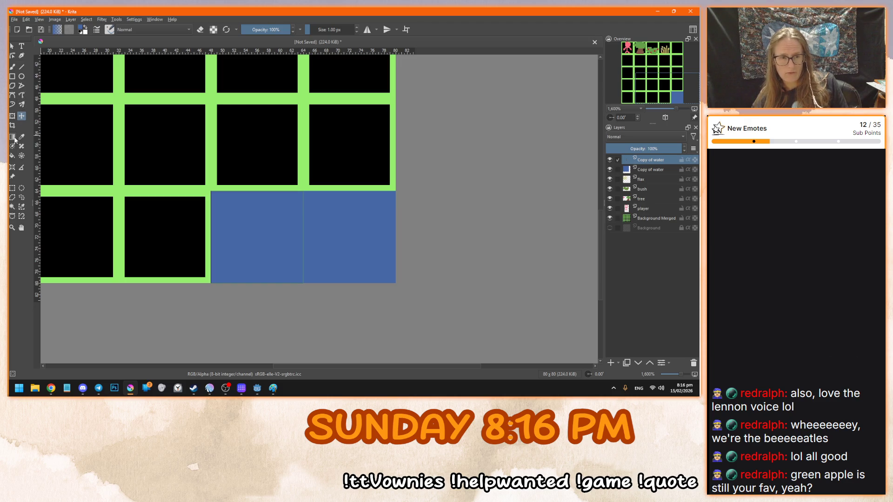
pyautogui.hotkey('alt', 'Tab')
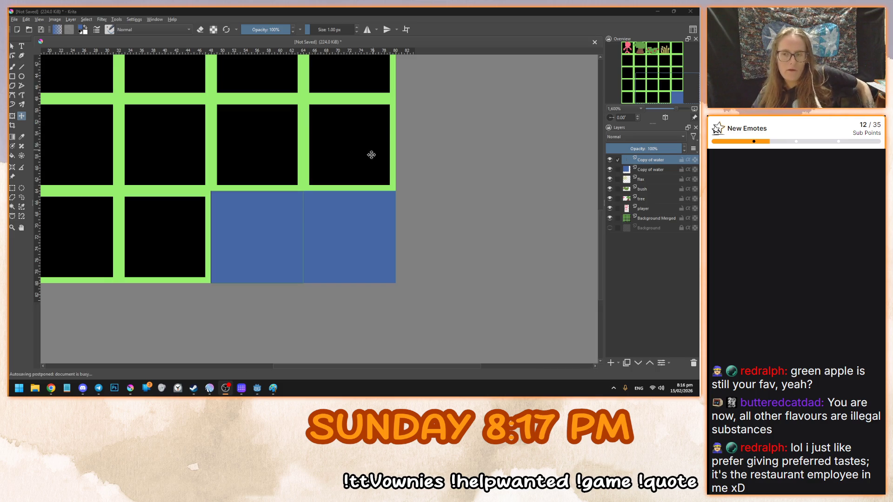
pyautogui.doubleClick(653, 168)
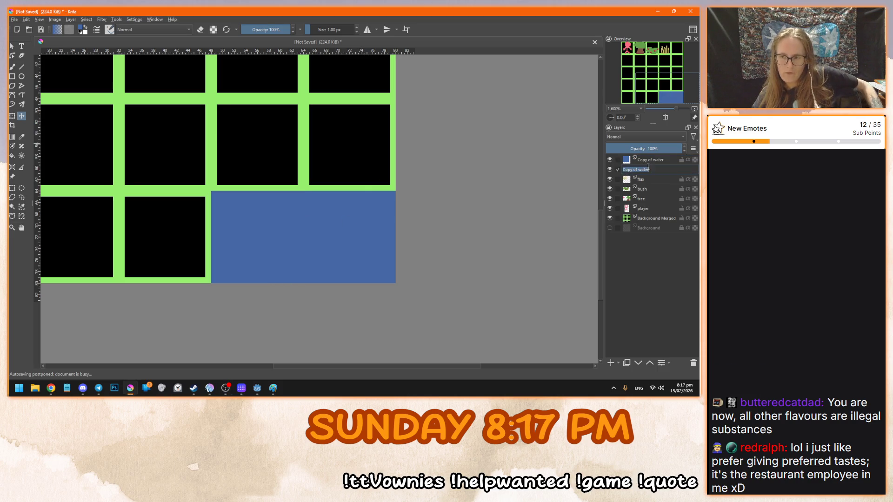
# Rename the two water copy layers to 'water' and 'wall'
pyautogui.write('water')
pyautogui.press('Return')
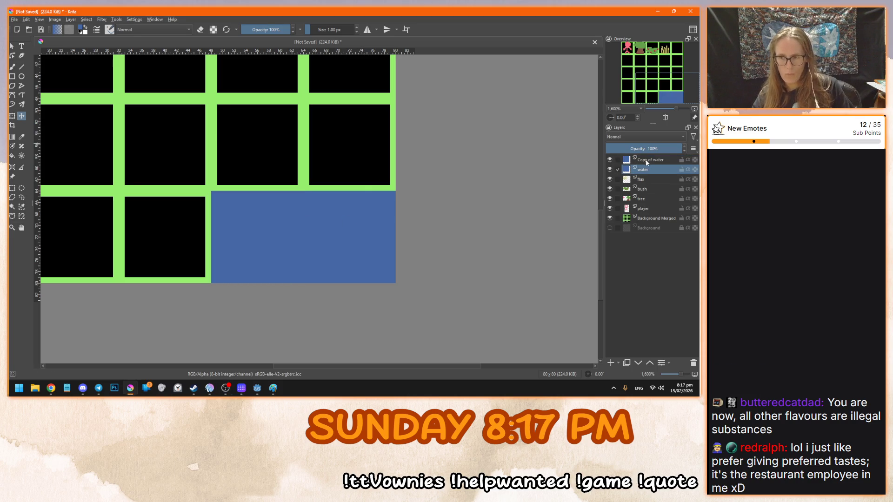
pyautogui.doubleClick(647, 160)
pyautogui.write('wall')
pyautogui.press('Return')
# Choose a dark brown and bucket-fill the tile left of the blue square
pyautogui.press('f')
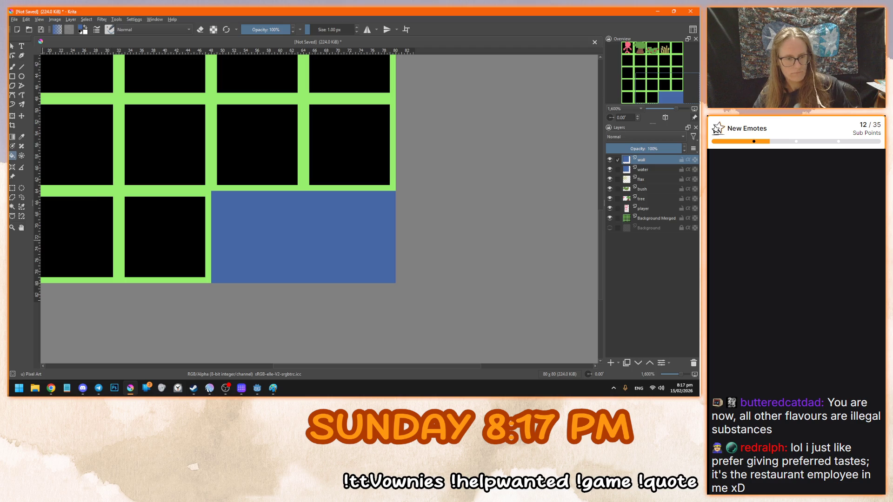
pyautogui.click(82, 30)
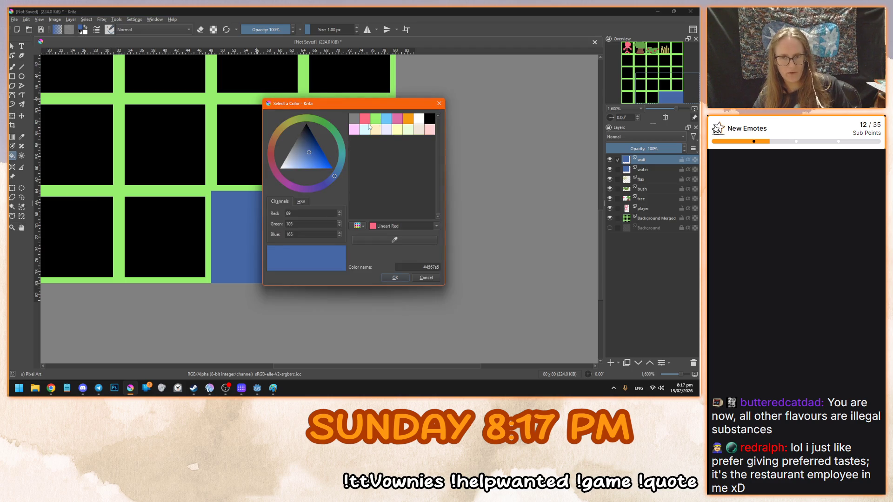
pyautogui.click(271, 145)
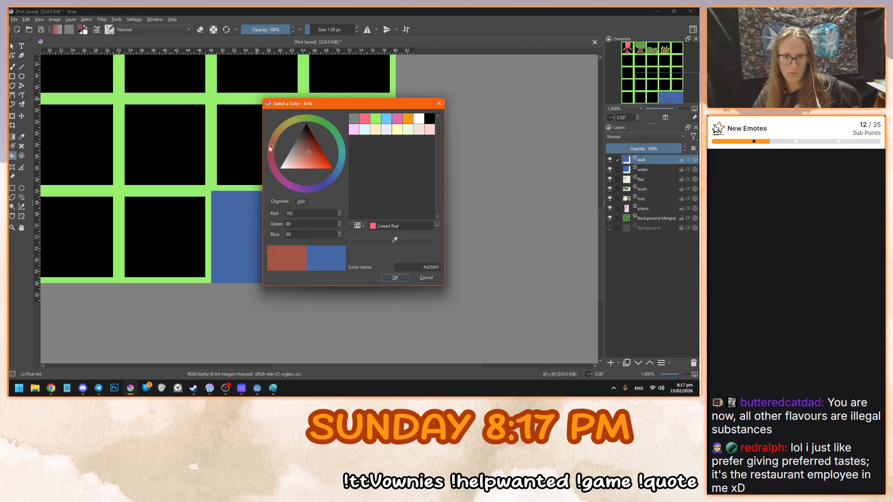
pyautogui.moveTo(316, 153); pyautogui.dragTo(314, 141)
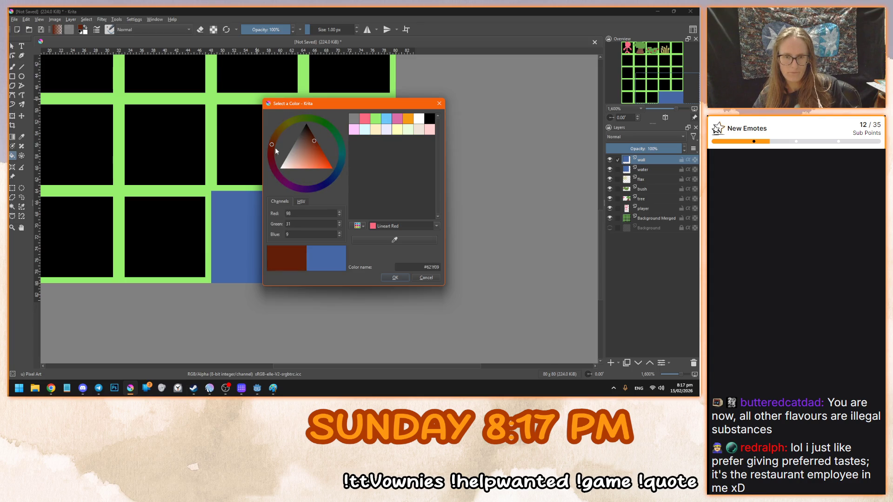
pyautogui.click(306, 141)
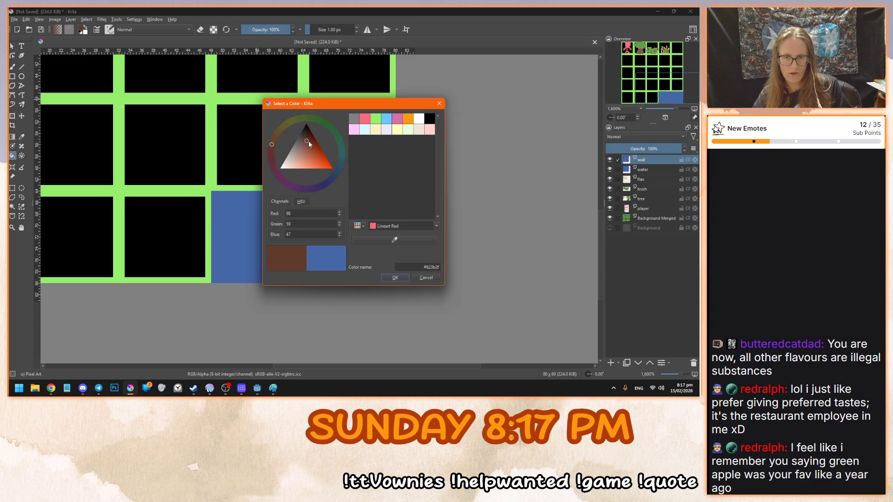
pyautogui.click(271, 141)
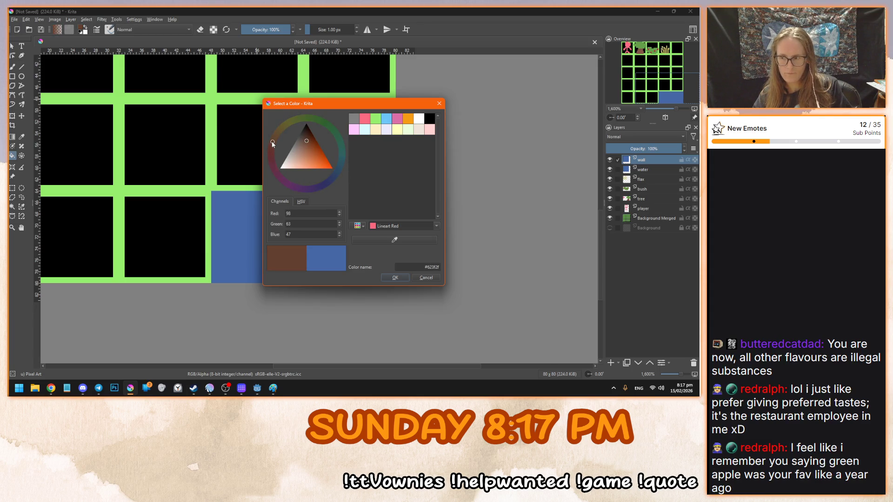
pyautogui.click(310, 140)
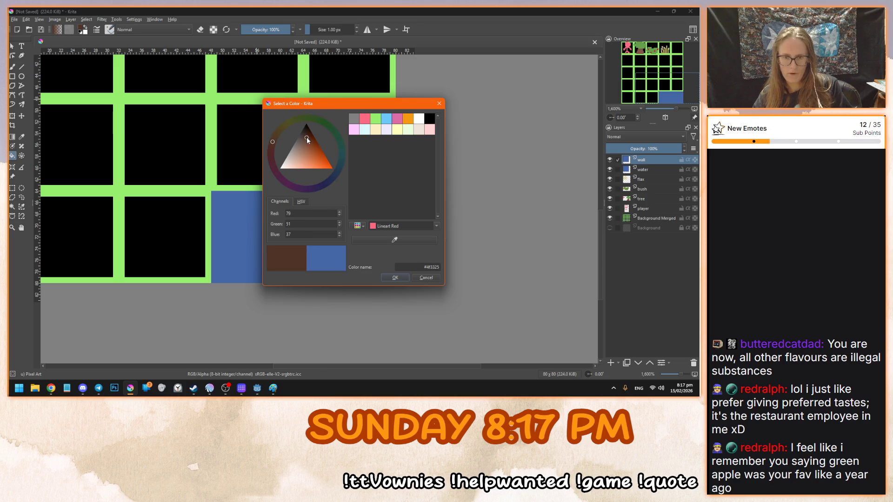
pyautogui.click(393, 277)
pyautogui.click(257, 237)
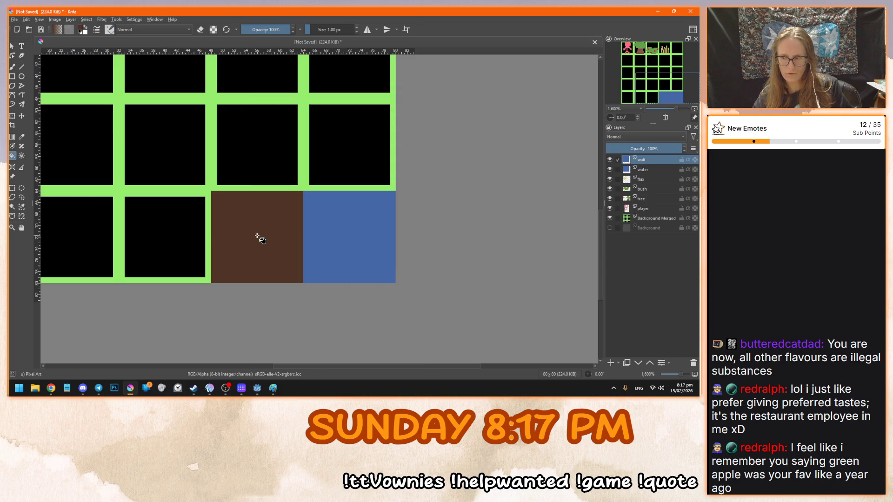
pyautogui.click(12, 47)
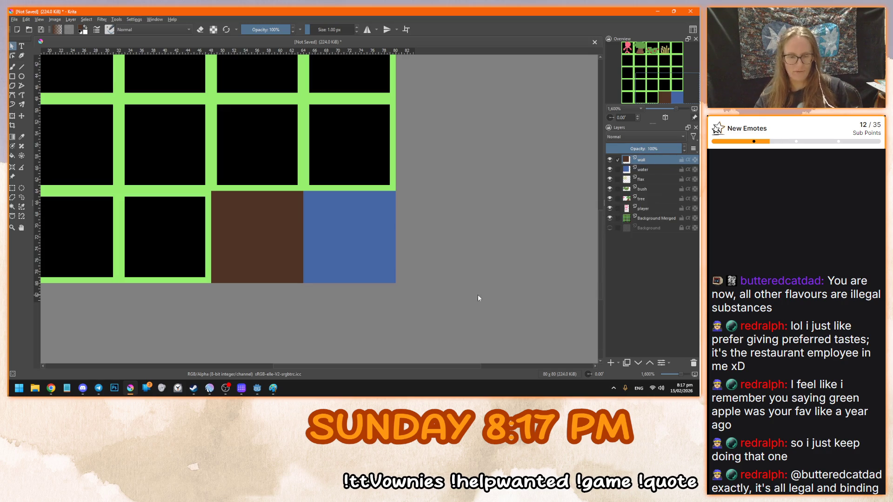
pyautogui.moveTo(667, 159)
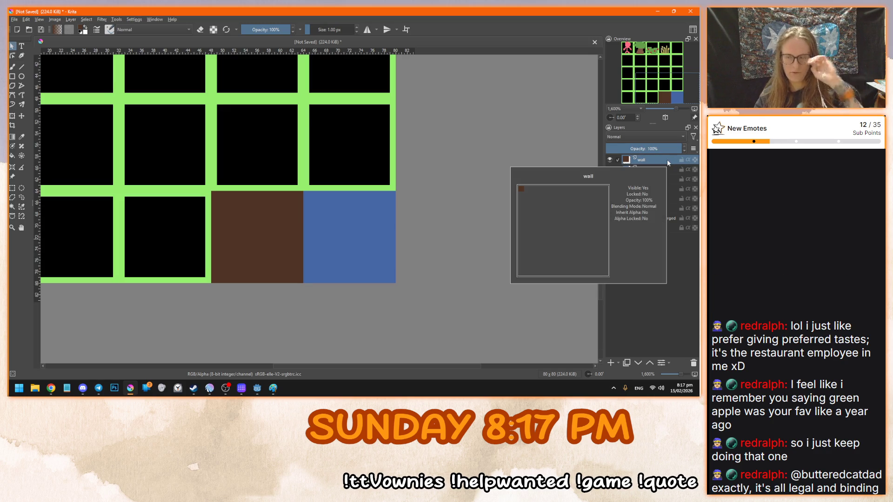
# Duplicate the wall layer, shift it one cell left, and fill it light brown
pyautogui.rightClick(653, 158)
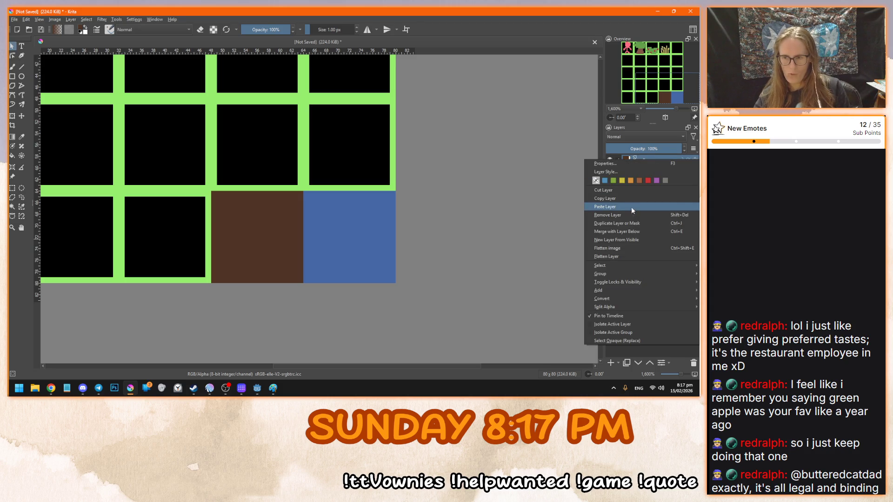
pyautogui.click(623, 223)
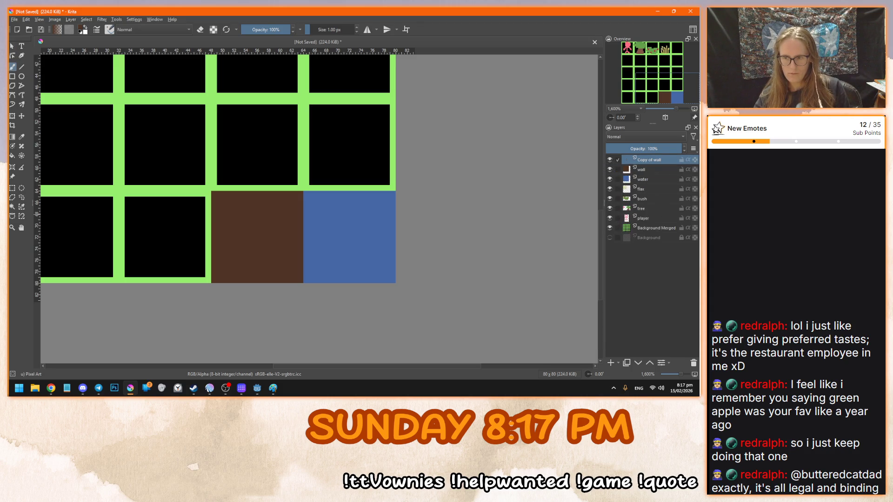
pyautogui.click(22, 116)
pyautogui.moveTo(262, 229); pyautogui.dragTo(166, 228)
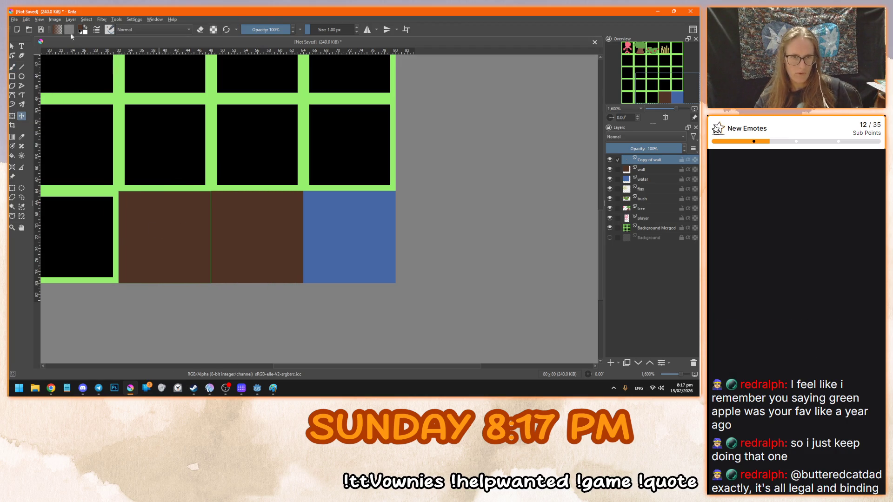
pyautogui.click(82, 30)
pyautogui.click(303, 146)
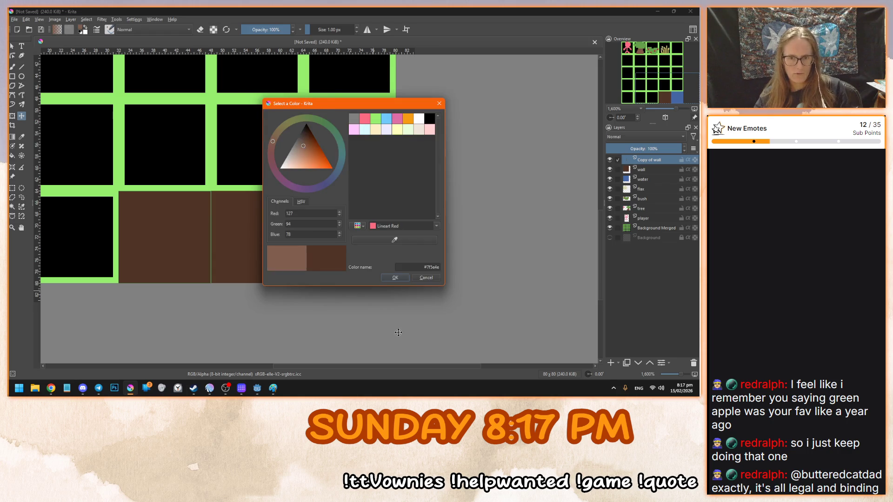
pyautogui.click(395, 277)
pyautogui.press('f')
pyautogui.click(147, 208)
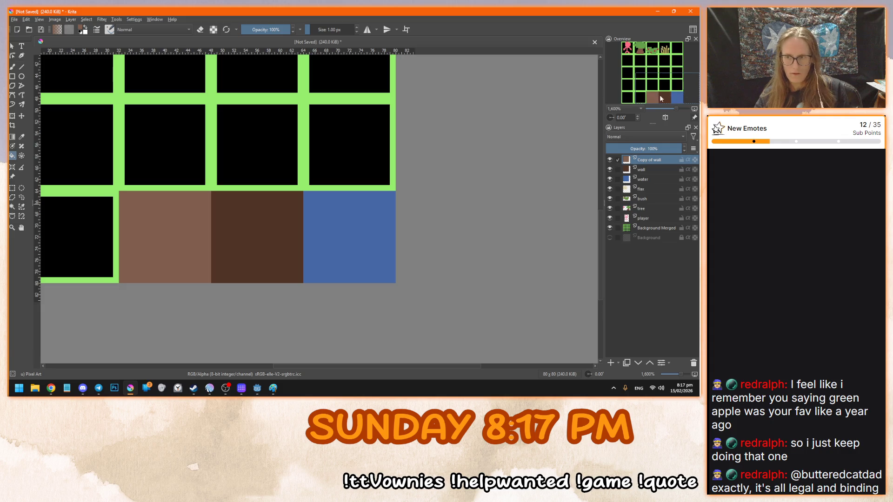
pyautogui.moveTo(659, 94); pyautogui.dragTo(638, 99)
# Add a muted-green tile one cell further left, then hide Background Merged
pyautogui.rightClick(656, 158)
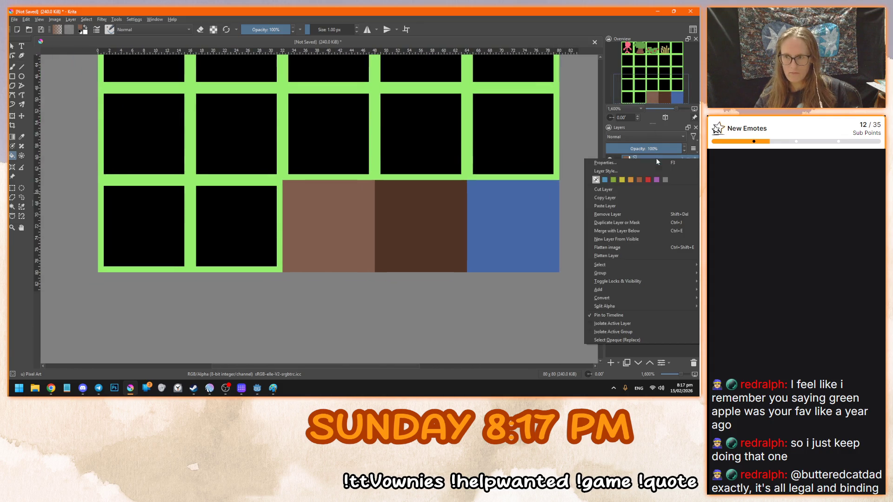
pyautogui.click(605, 224)
pyautogui.press('t')
pyautogui.moveTo(318, 200); pyautogui.dragTo(225, 199)
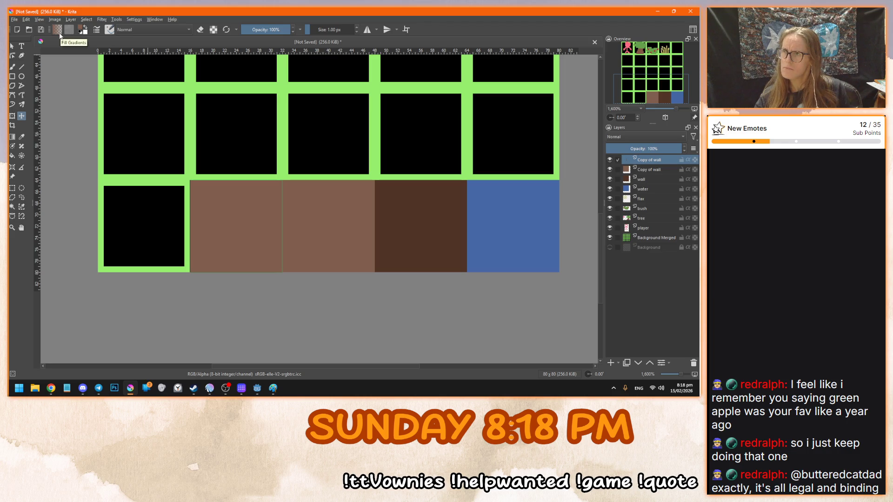
pyautogui.click(79, 28)
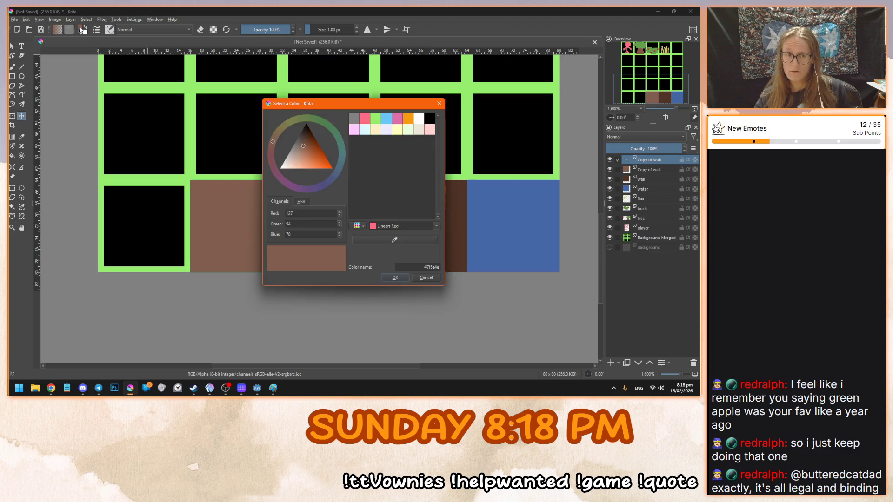
pyautogui.click(394, 240)
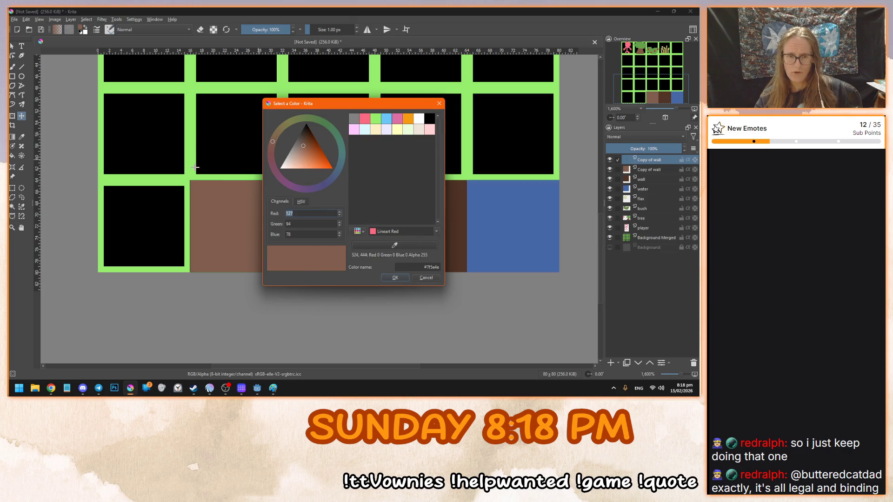
pyautogui.click(279, 91)
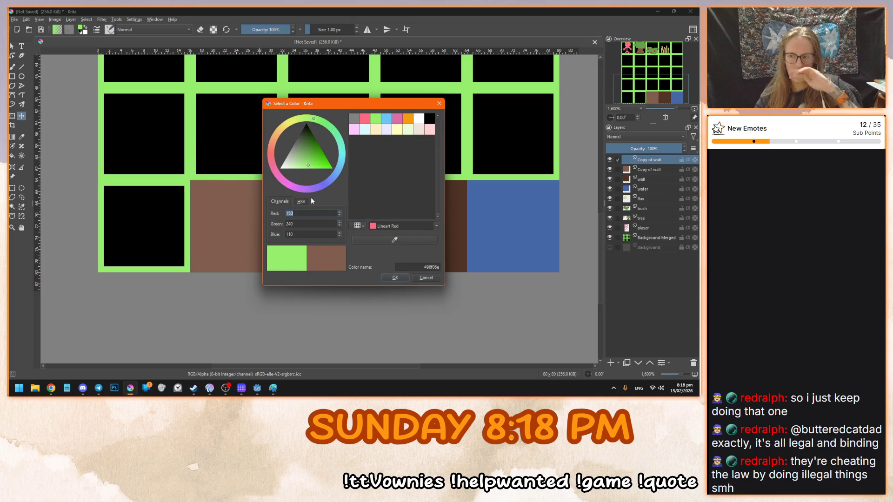
pyautogui.moveTo(300, 158); pyautogui.dragTo(299, 152)
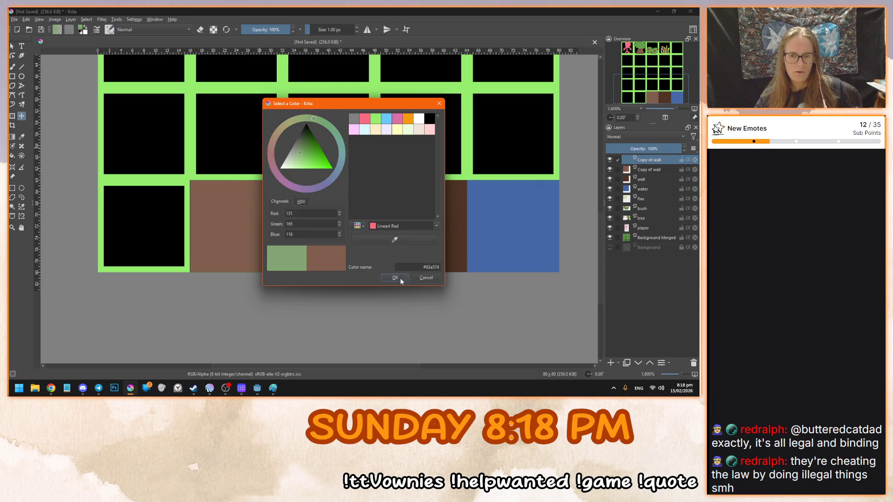
pyautogui.click(395, 277)
pyautogui.press('f')
pyautogui.click(242, 214)
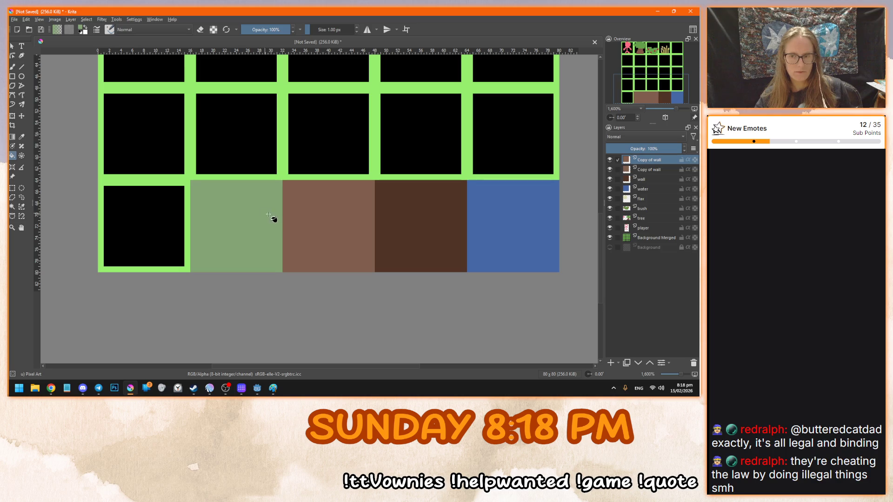
pyautogui.click(610, 238)
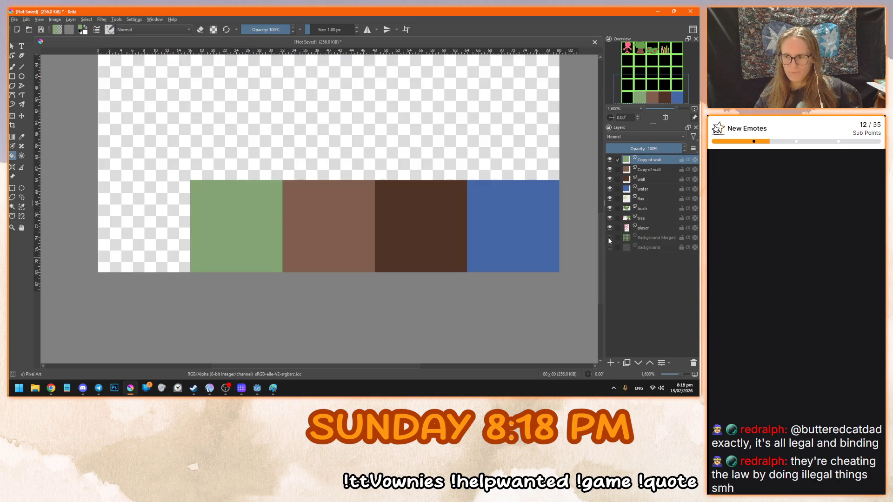
# Zoom out until the four sprites and four tiles all fit in view
pyautogui.click(12, 46)
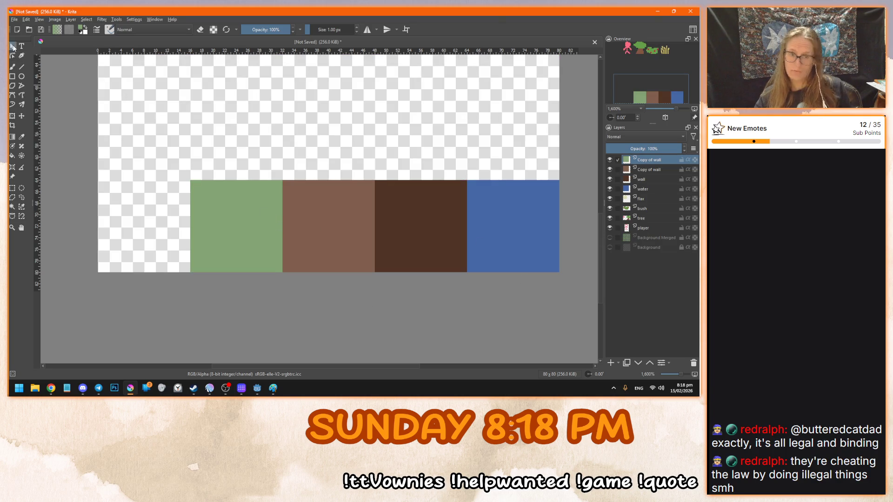
pyautogui.press('1')
pyautogui.scroll(7, 330, 208)
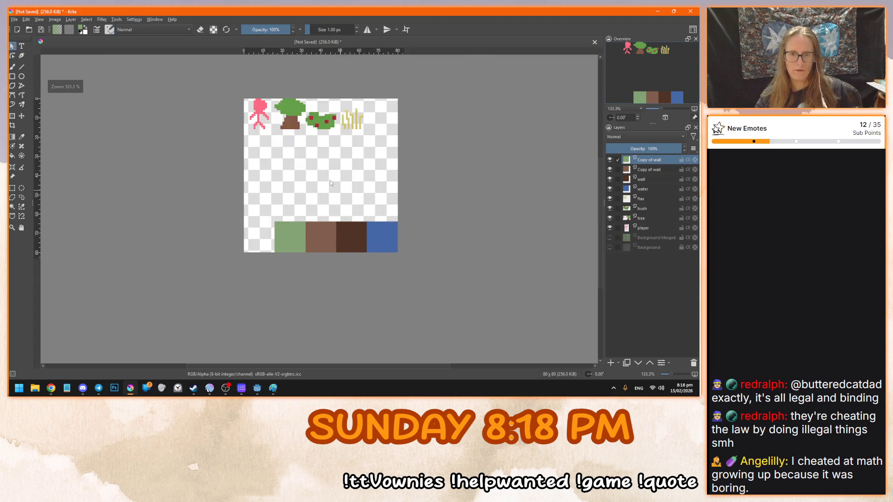
pyautogui.scroll(-1, 312, 245)
pyautogui.scroll(1, 353, 185)
pyautogui.scroll(-1, 353, 185)
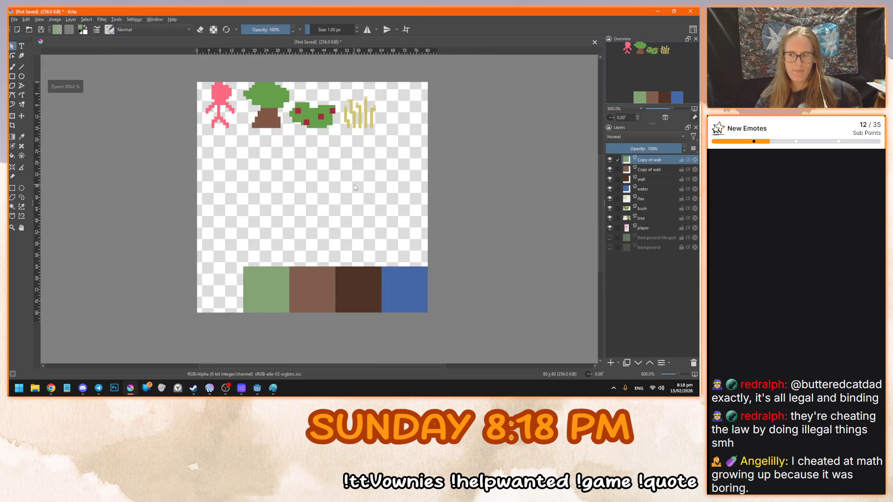